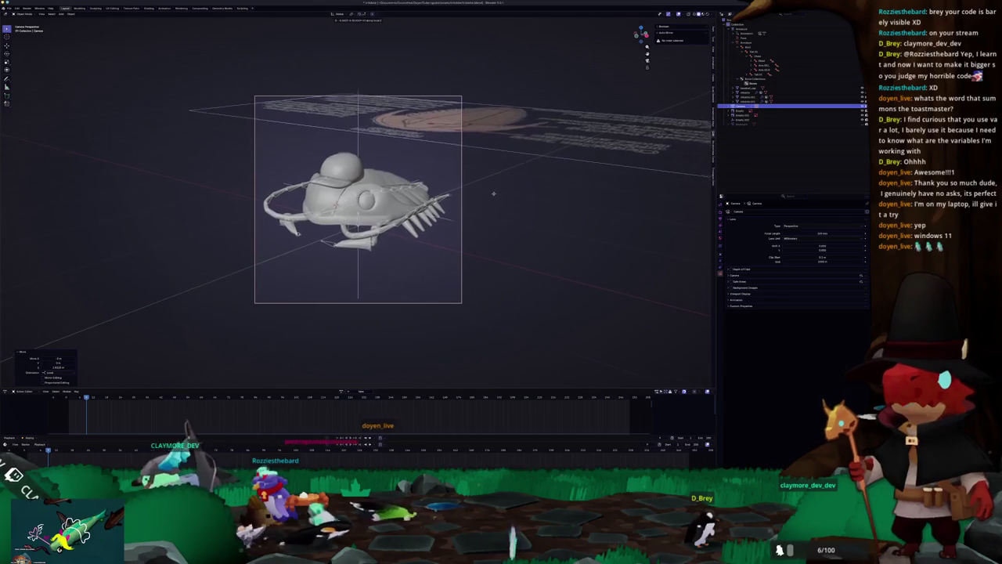
Select the reference image empty and hide it.
left_click(488, 221)
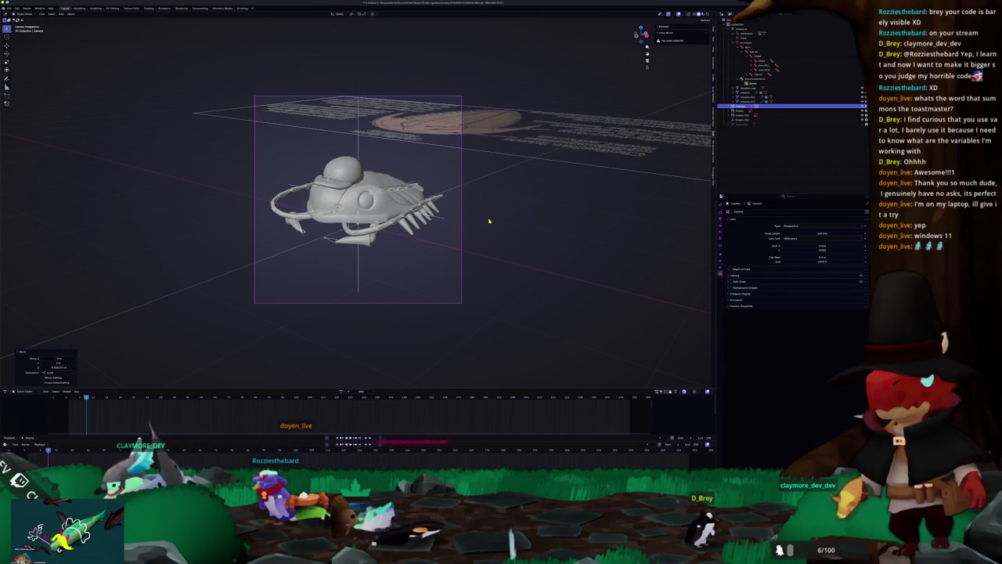
left_click(551, 148)
key("h")
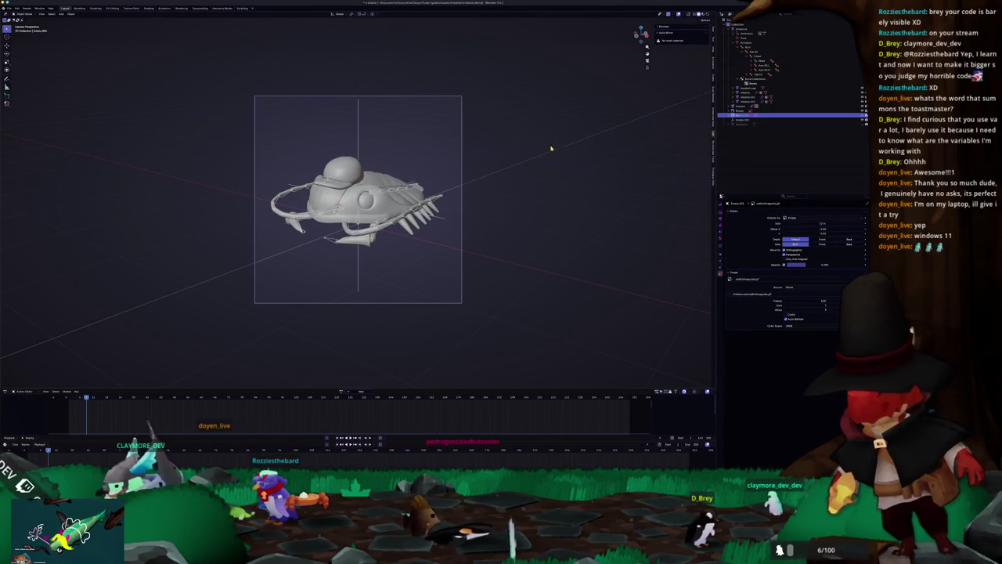
scroll(532, 184, "up", 3)
Add a plain-axes empty raised along Z, then view the fish through the camera in Shading.
key("shift+a")
left_click(485, 233)
key("g")
key("z")
left_click(500, 226)
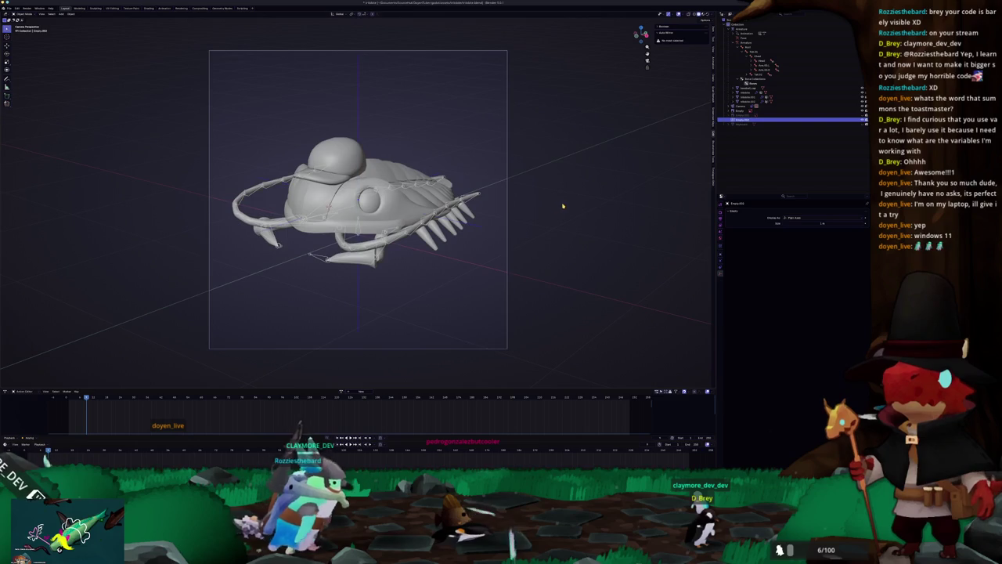
left_click(561, 203)
scroll(561, 203, "down", 2)
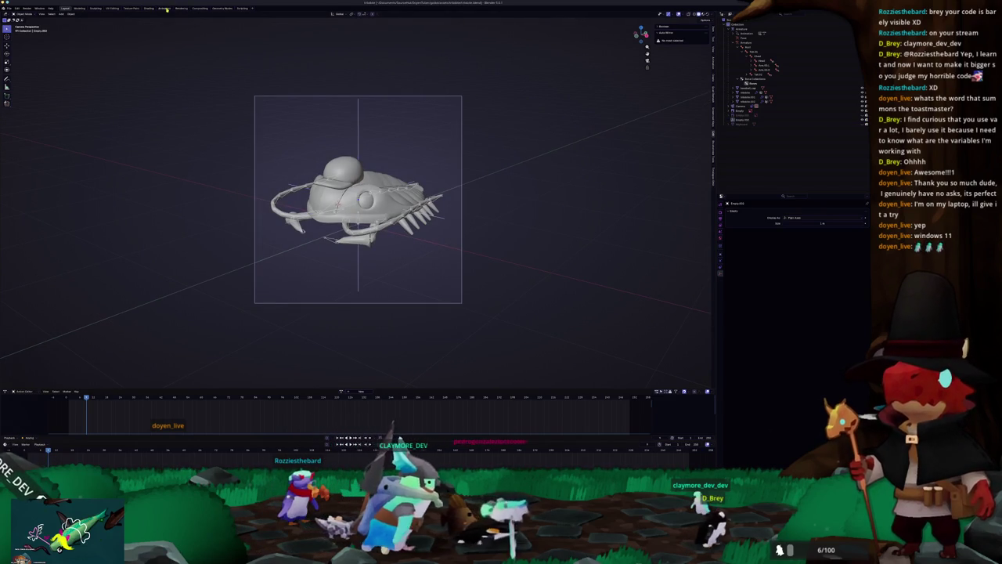
left_click(148, 8)
key("KP_0")
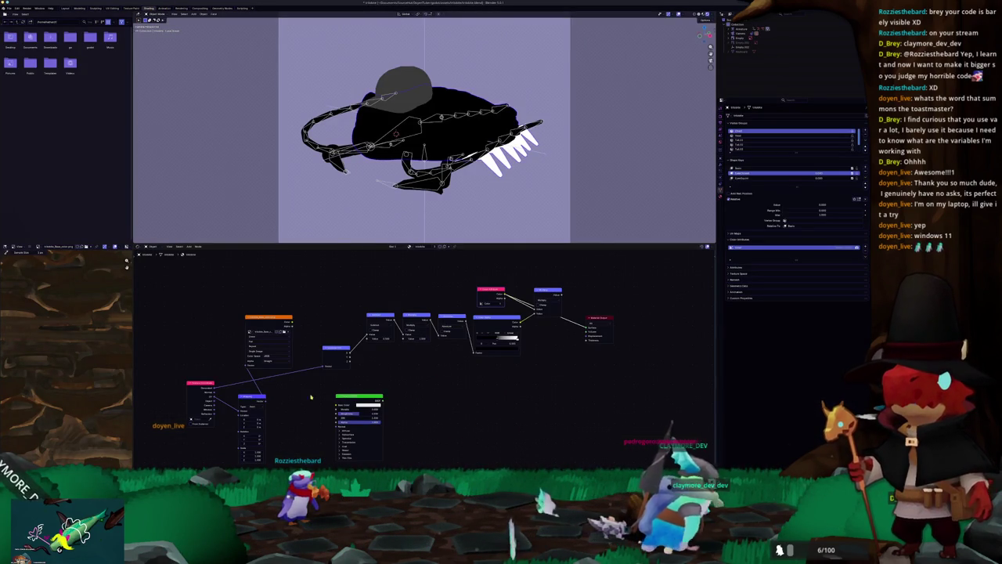
Link the body's image texture to the output and give the hat its own PNG texture.
left_click(274, 329, "ctrl+shift")
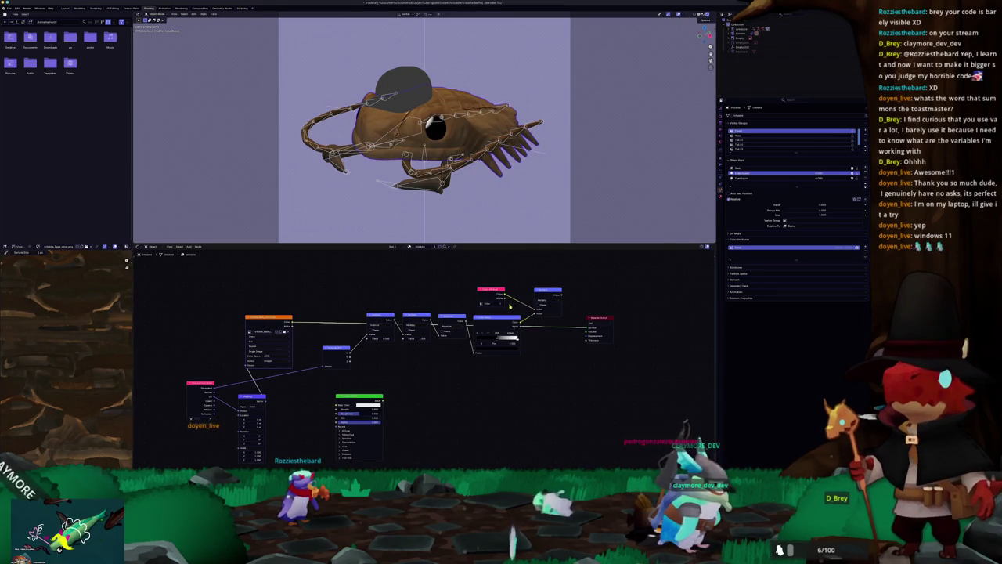
left_click(414, 101)
left_click_drag(463, 353, 472, 345)
key("ctrl+v")
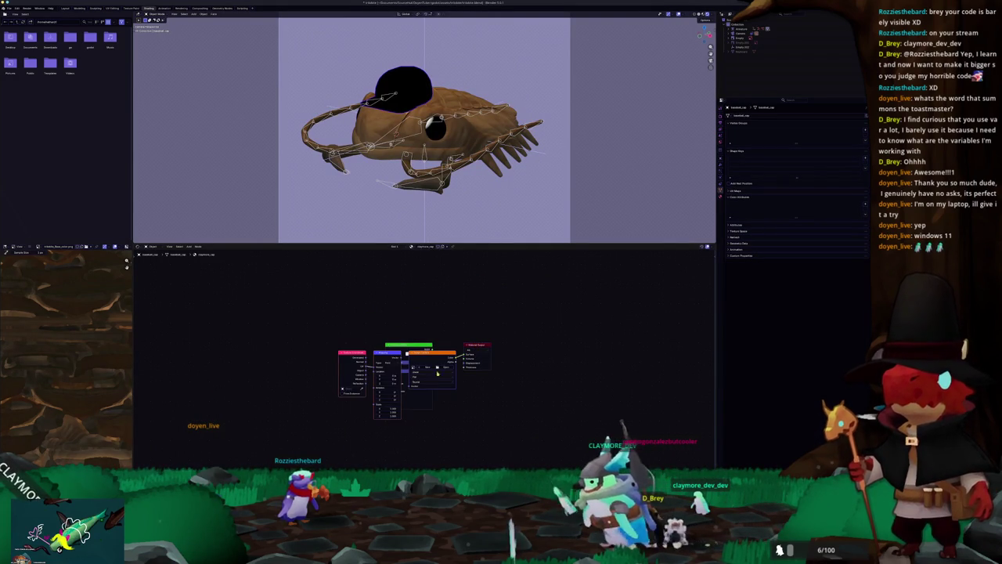
left_click(442, 366)
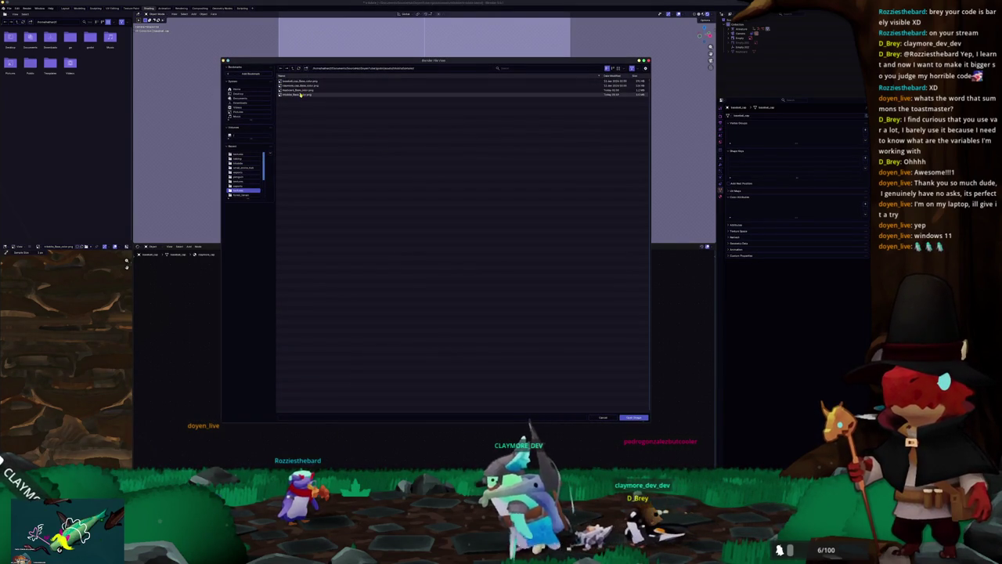
double_click(303, 90)
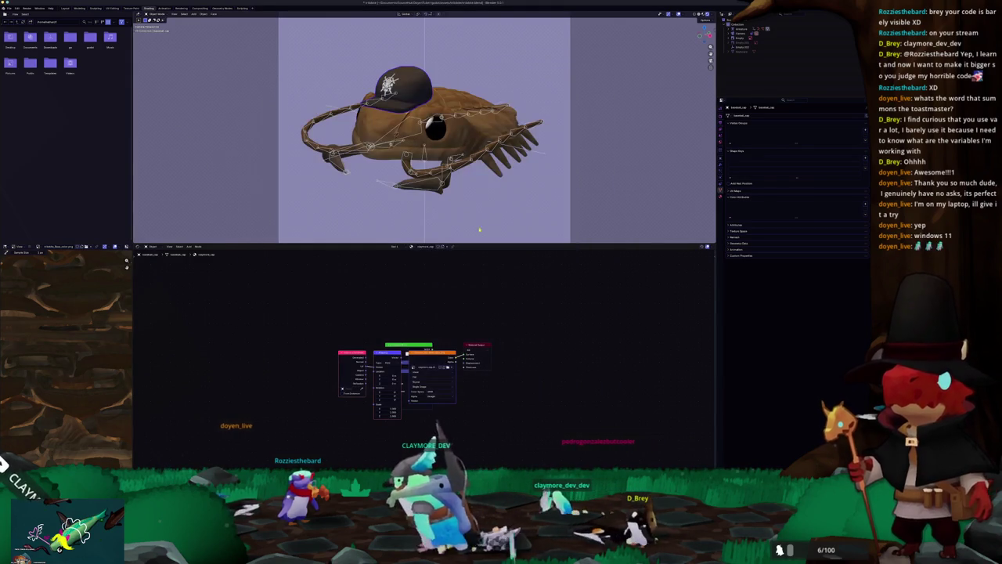
Move the camera closer so the fish fills more of the frame.
key("KP_0")
scroll(490, 200, "down", 2)
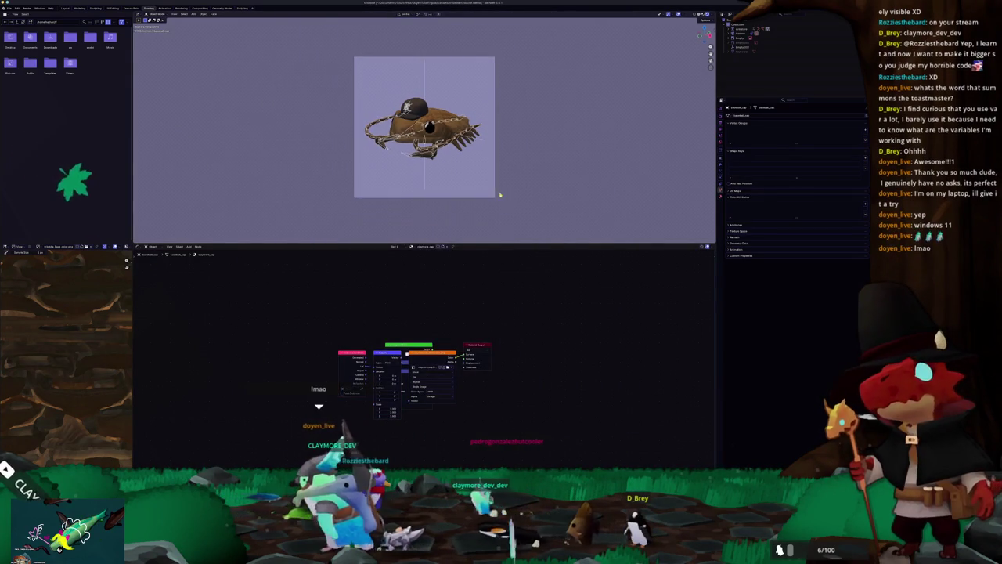
left_click(491, 200)
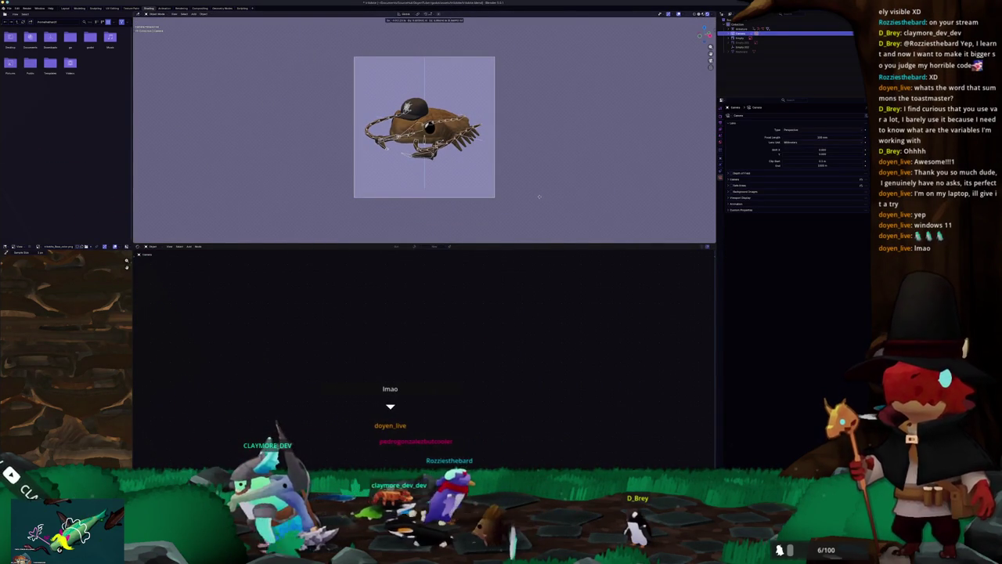
key("g")
left_click(527, 174)
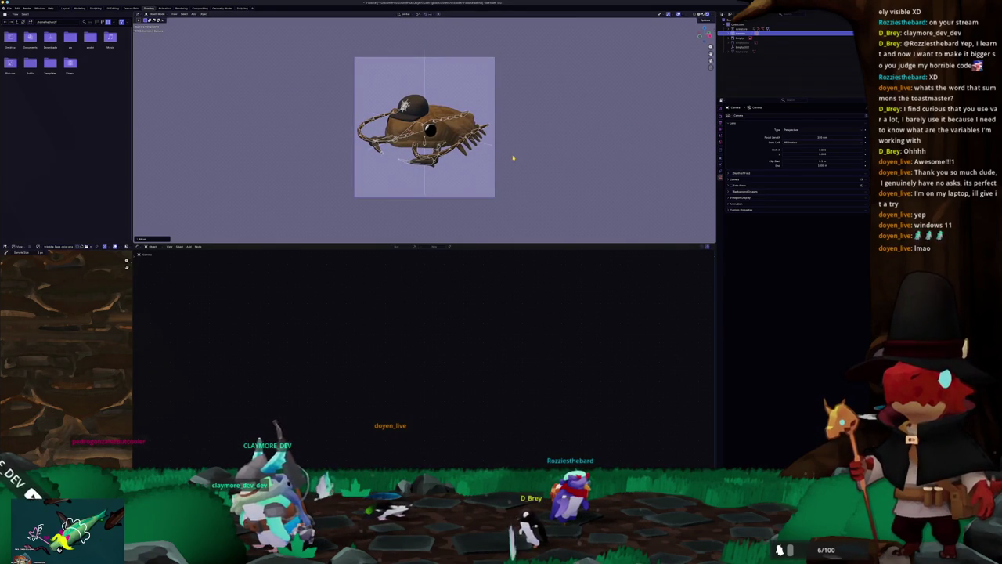
left_click(199, 7)
Set the viewport to Rendered shading and view the fish through the camera in Compositing.
left_click(707, 15)
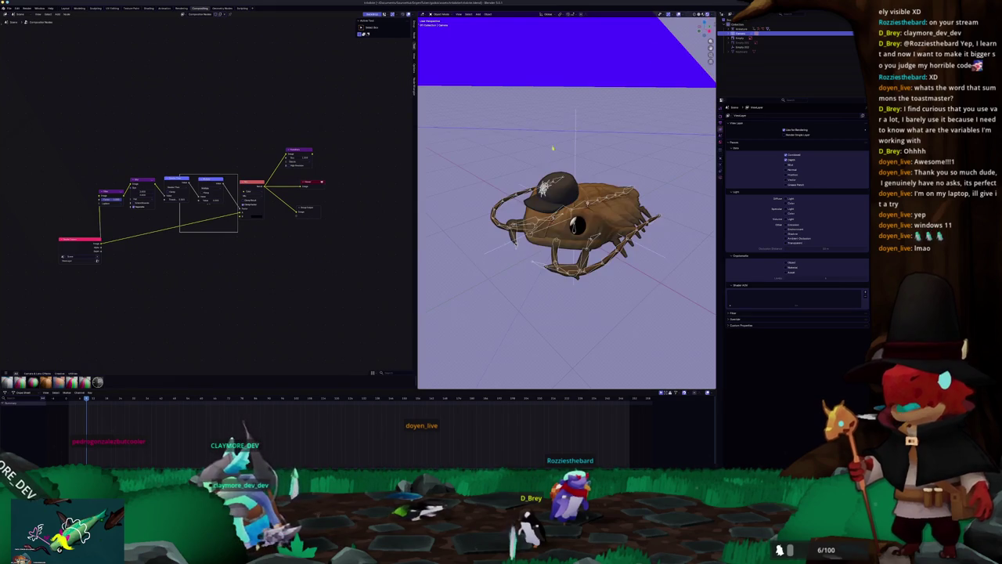
key("KP_0")
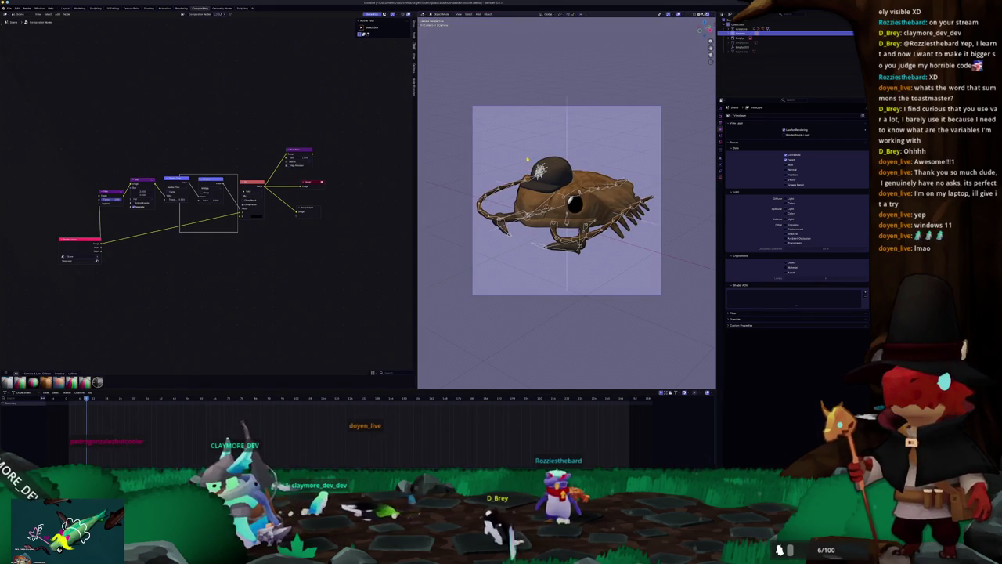
scroll(262, 220, "up", 3)
scroll(263, 220, "down", 2)
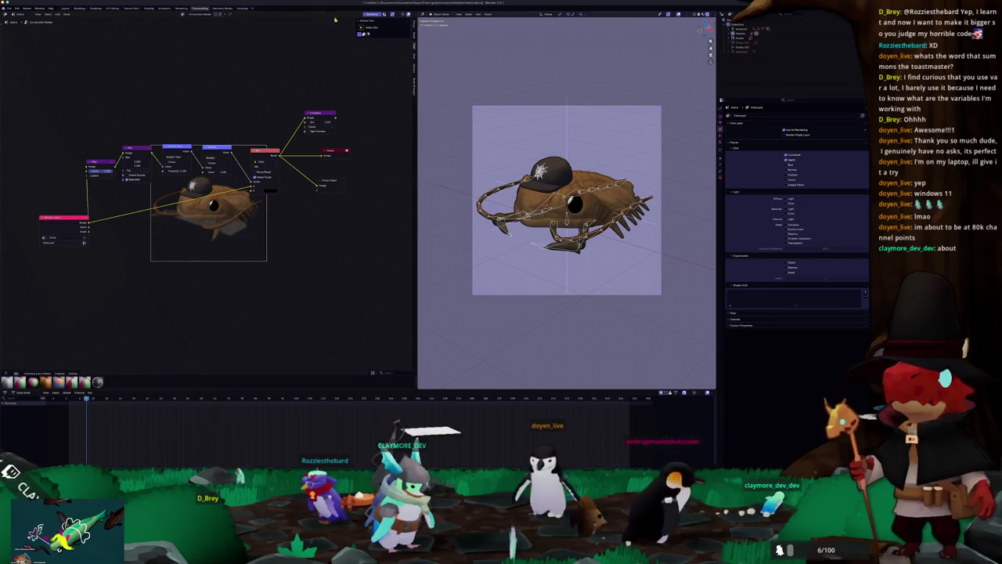
left_click(180, 7)
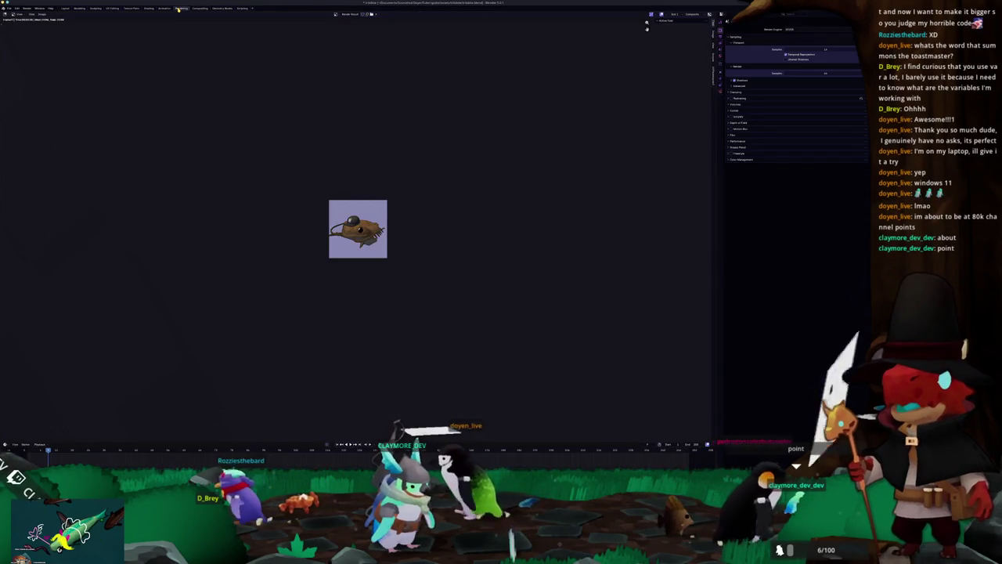
Go back to Compositing, select the fish model, and move to the Animation workspace.
scroll(302, 168, "up", 3)
scroll(260, 159, "up", 1)
scroll(259, 160, "down", 2)
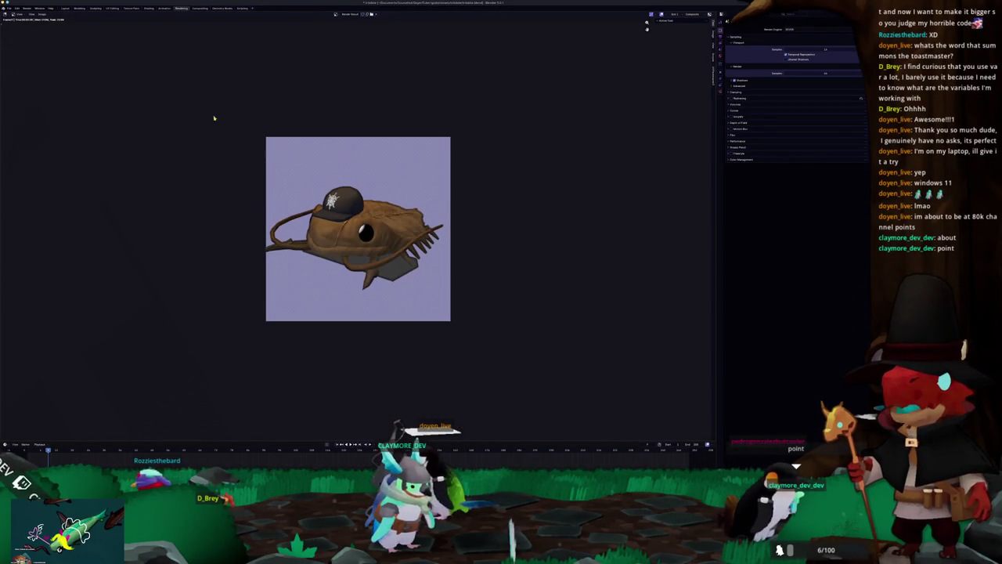
left_click(197, 8)
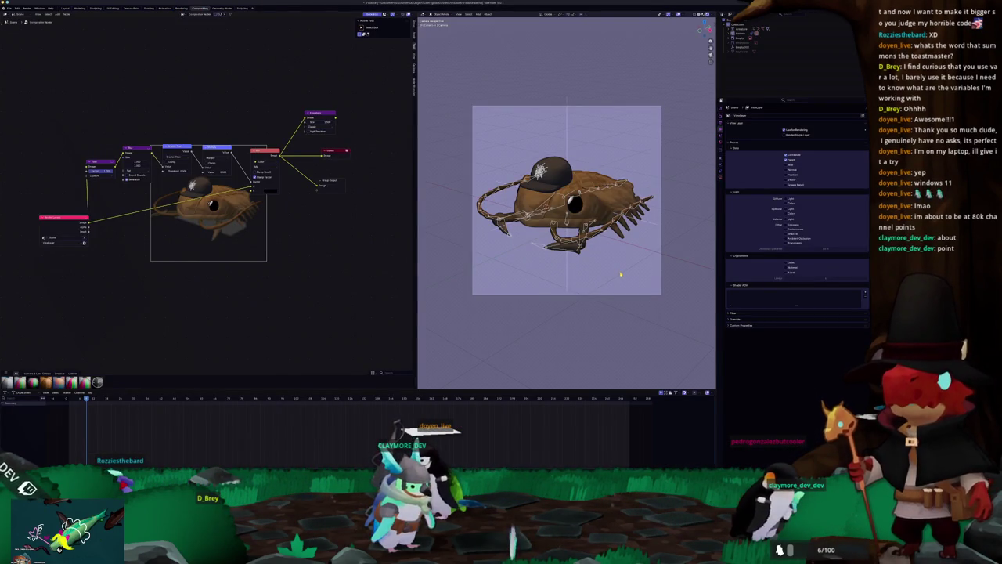
left_click(576, 248)
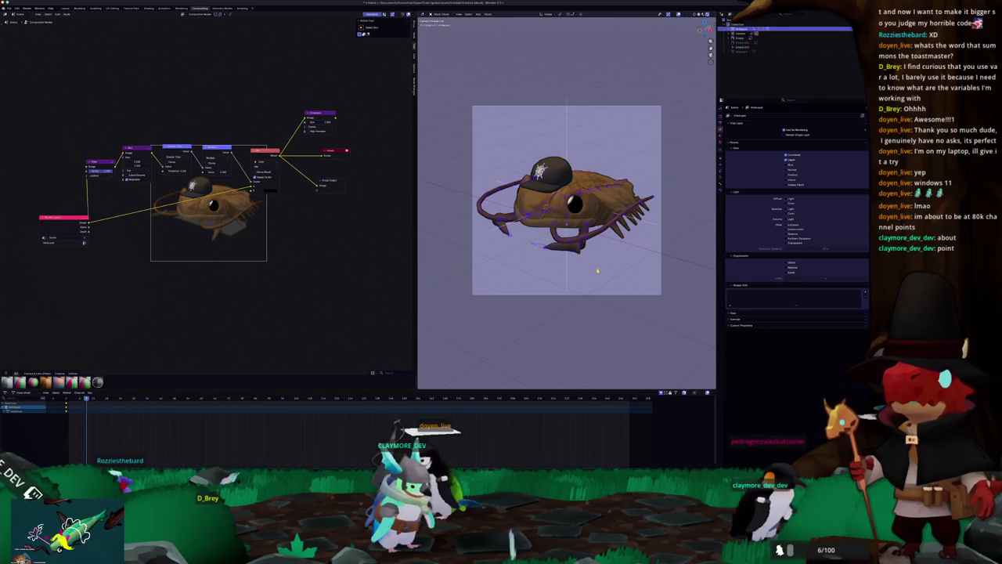
left_click(542, 274)
left_click(582, 255)
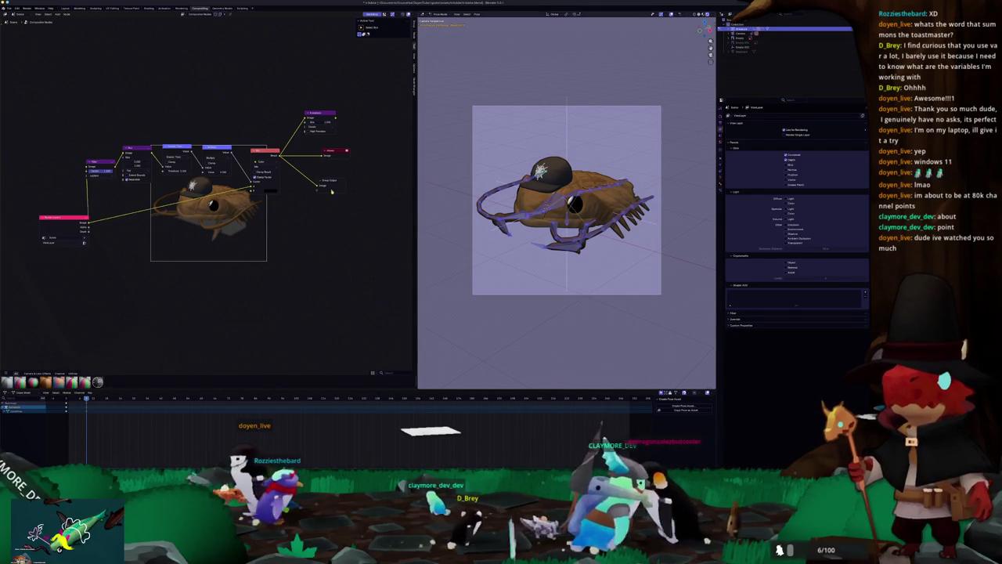
left_click(65, 9)
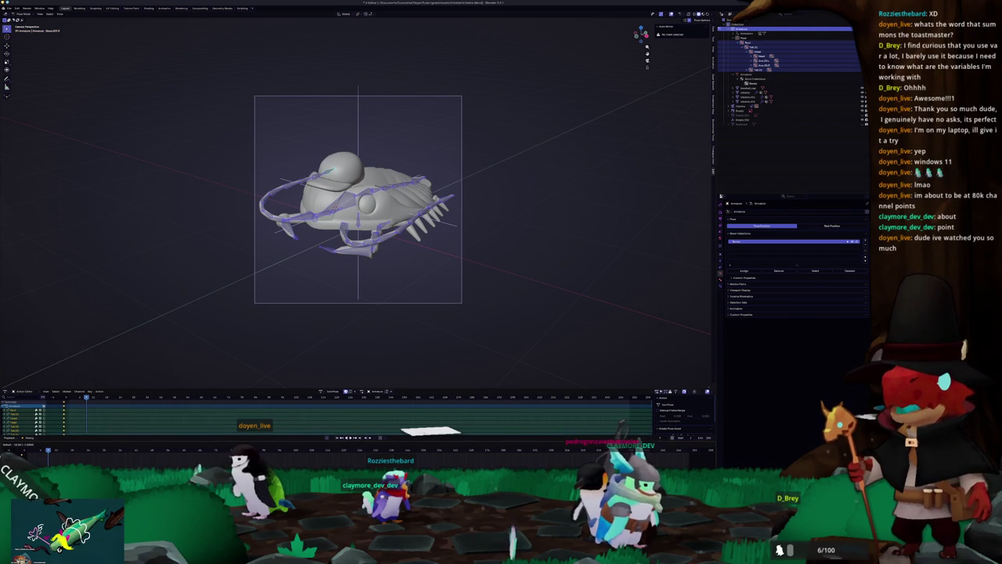
Toggle the armature's edit mode, return to Layout, and select the reference image empty.
key("Tab")
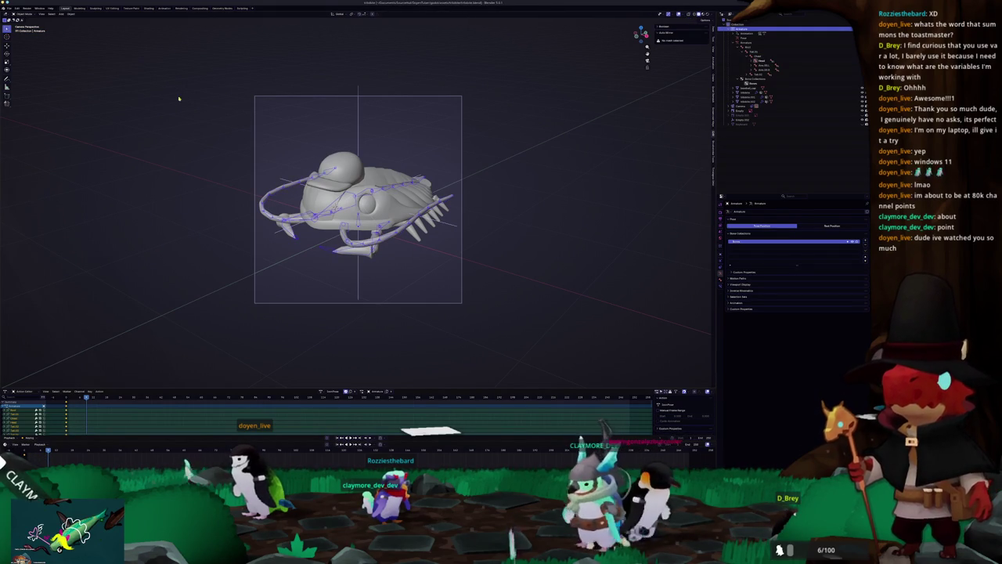
left_click(198, 8)
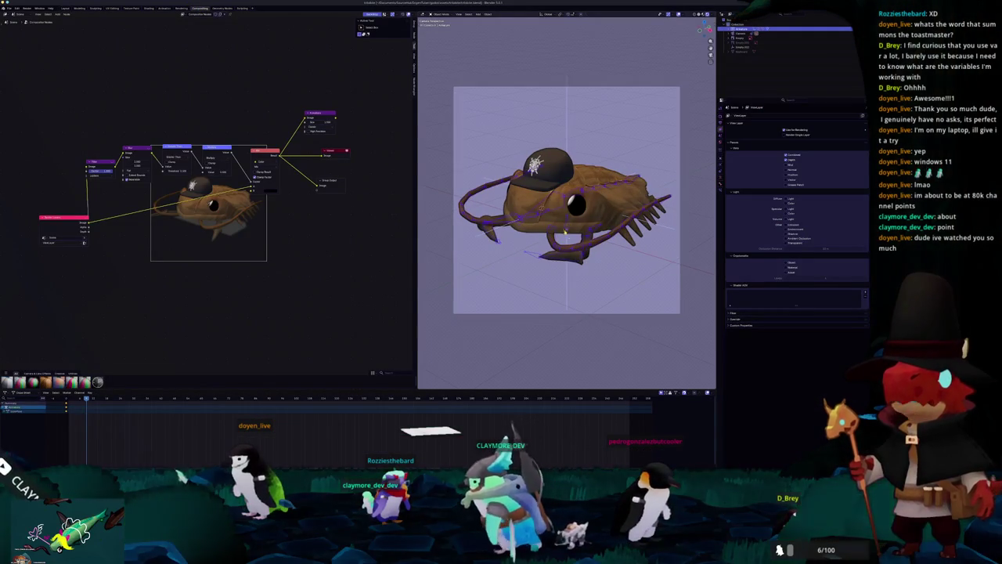
left_click(181, 8)
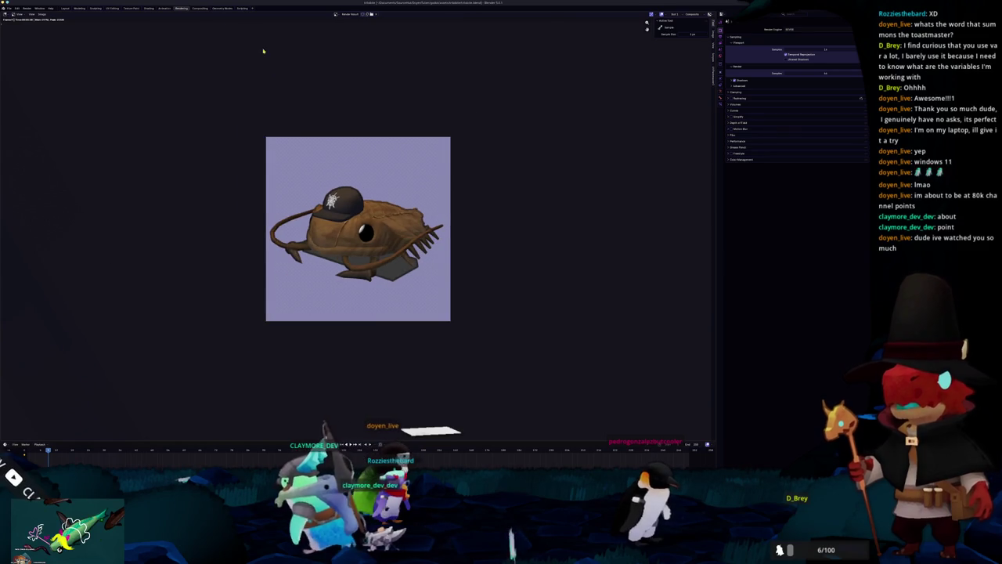
left_click(164, 8)
left_click(70, 8)
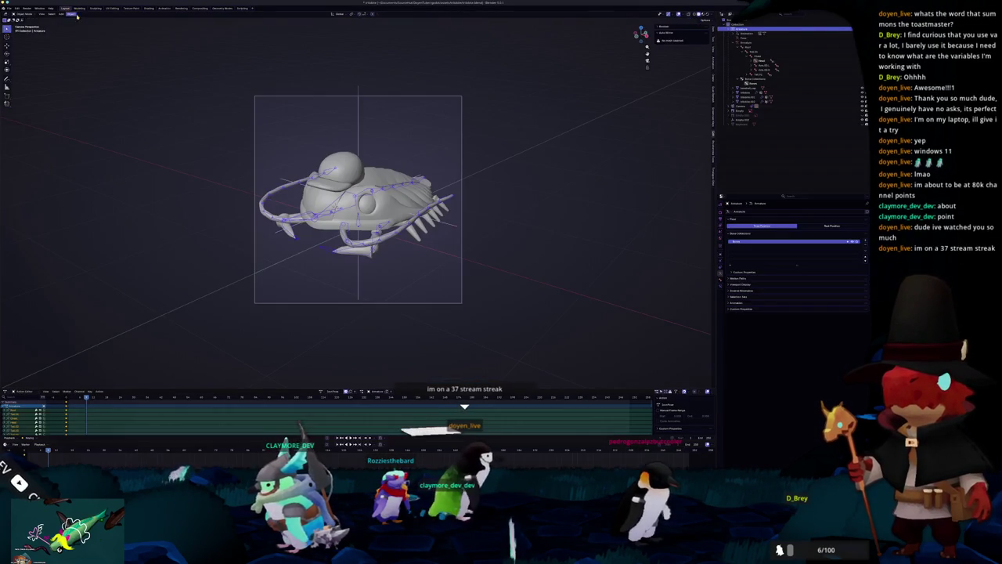
left_click(744, 125)
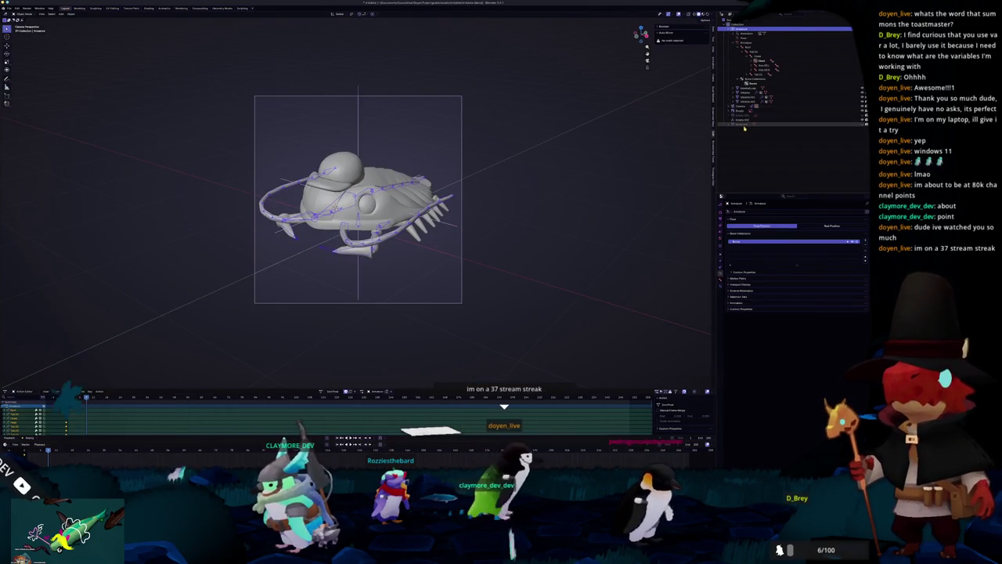
left_click(862, 116)
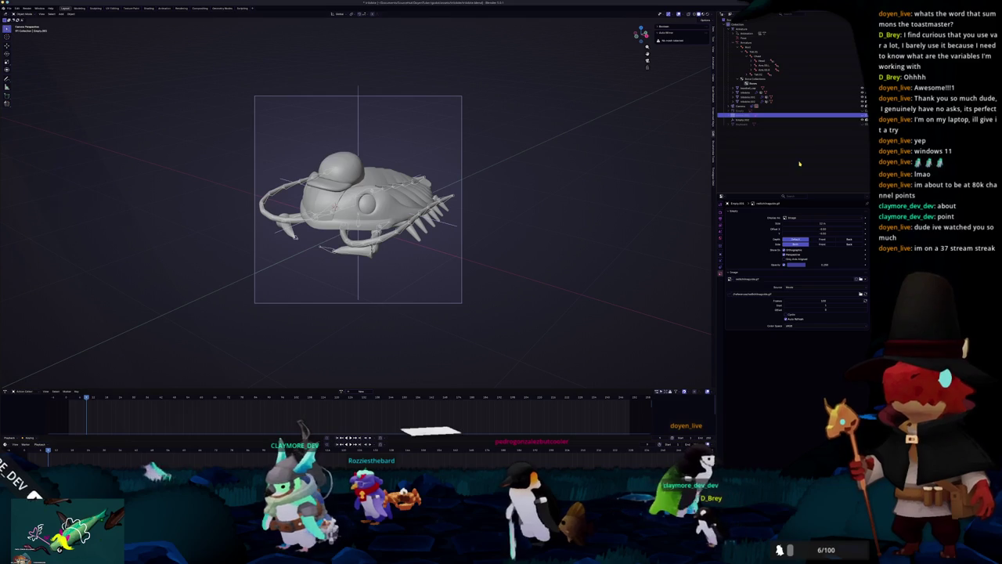
Show the finished render of the capped fish zoomed in the Rendering workspace.
left_click(149, 8)
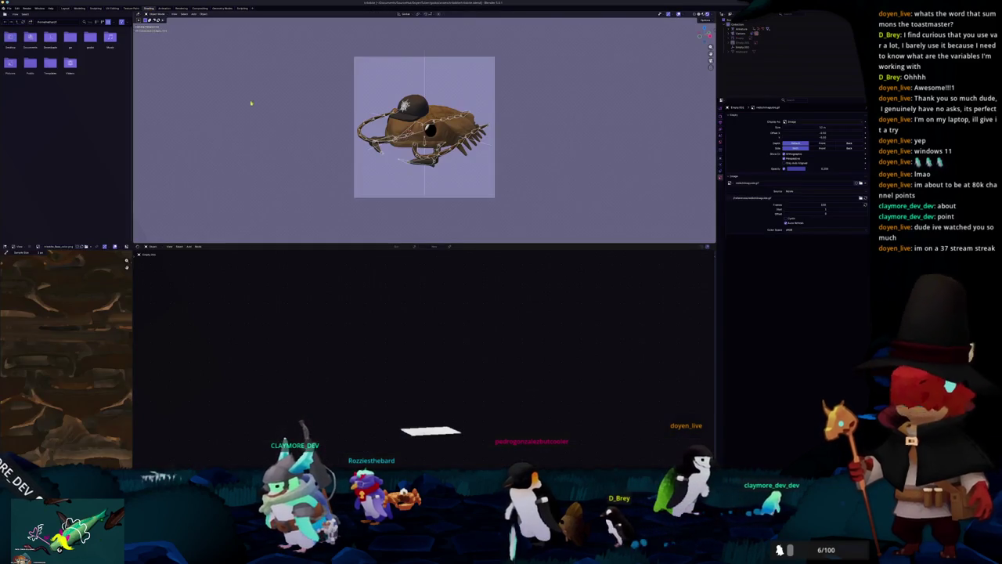
left_click(165, 9)
left_click(199, 8)
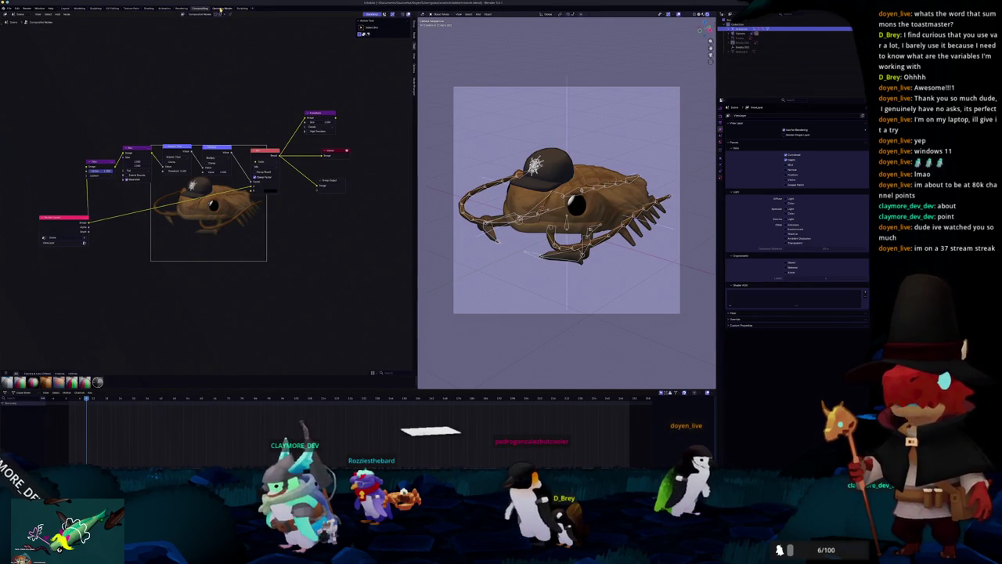
left_click(180, 8)
left_click(165, 8)
left_click(182, 8)
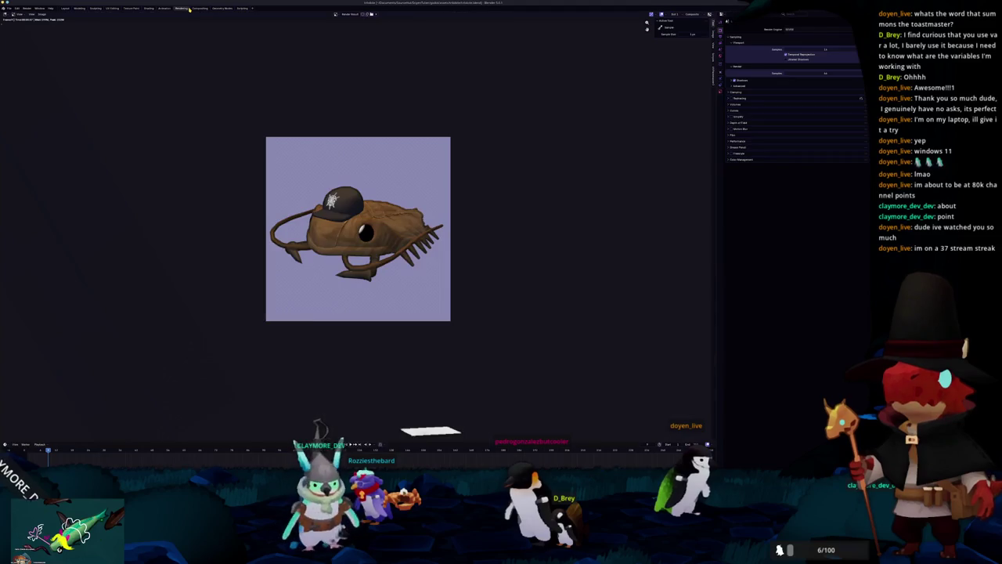
scroll(112, 44, "up", 1)
left_click(42, 14)
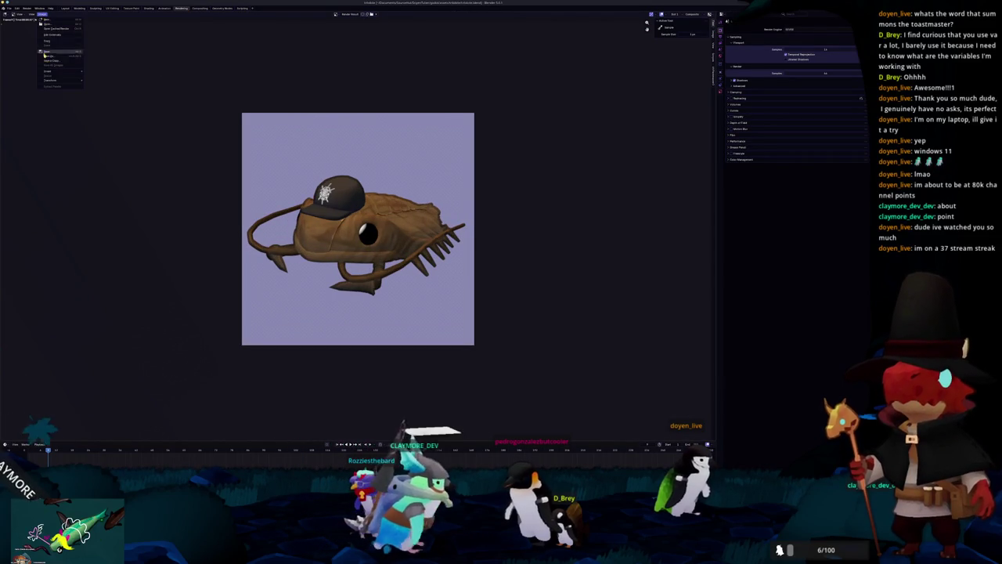
Save the render as a PNG icon inside a newly created assets/icons folder.
left_click(56, 59)
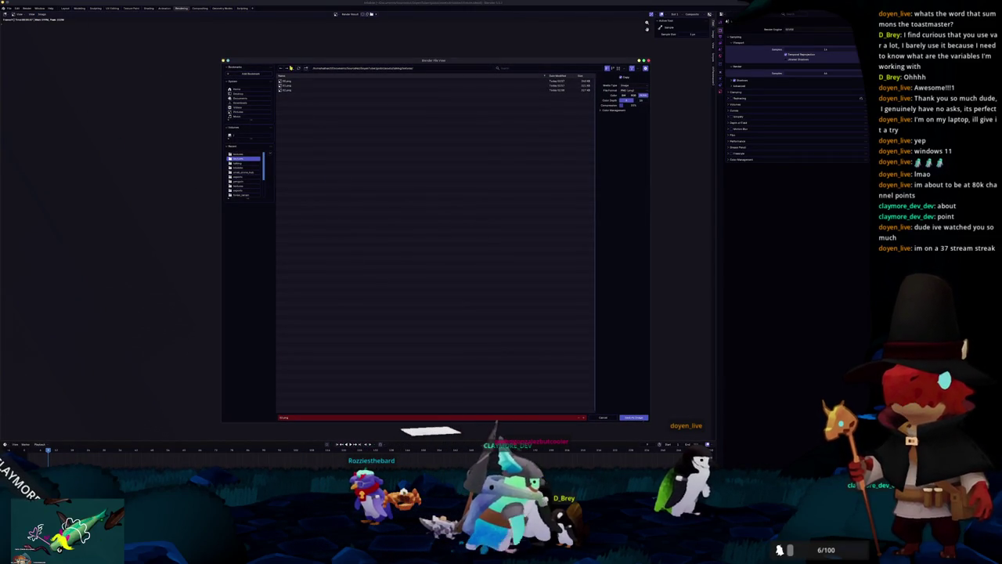
left_click(292, 68)
left_click(292, 68)
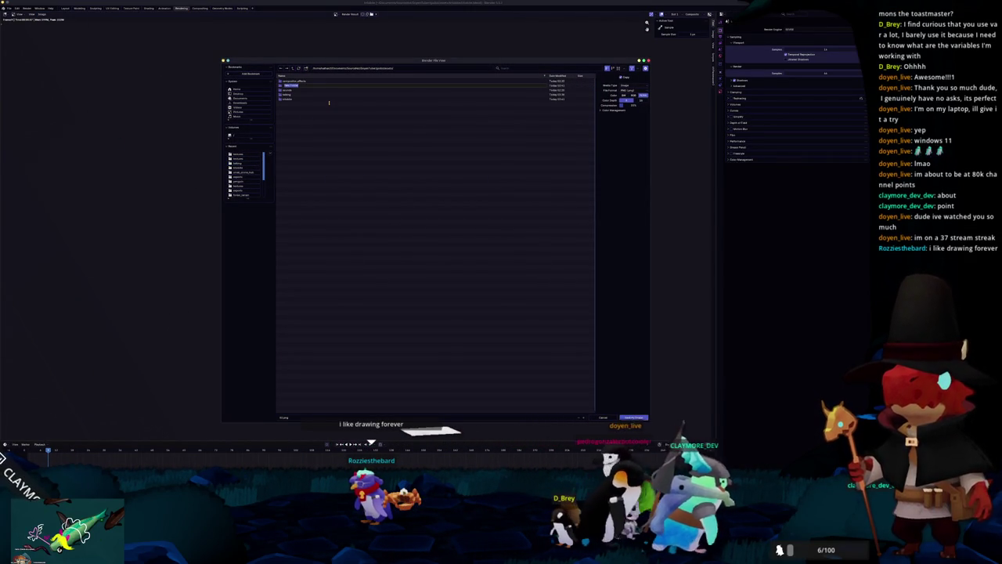
key("Return")
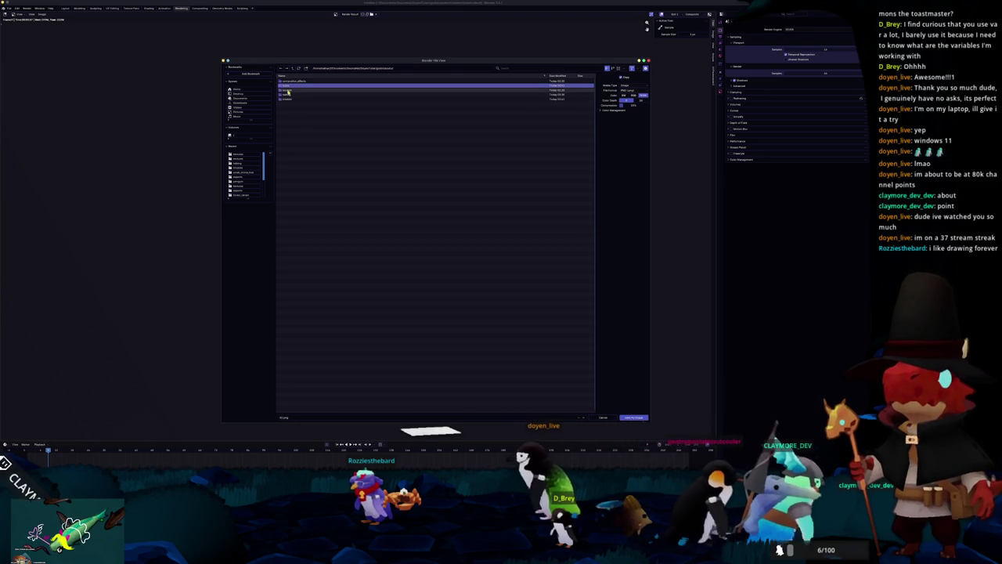
double_click(288, 87)
left_click(328, 418)
type("icons")
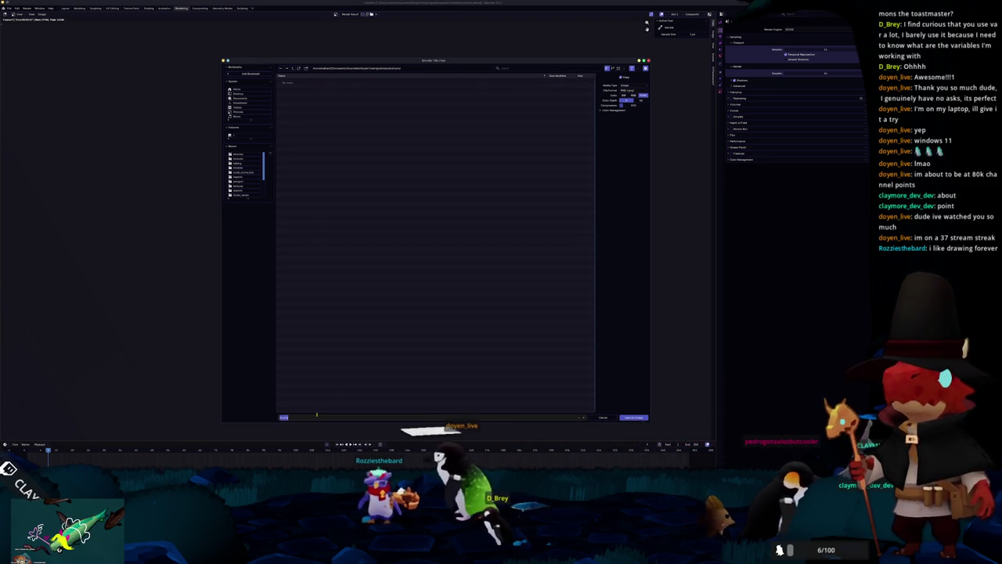
key("Return")
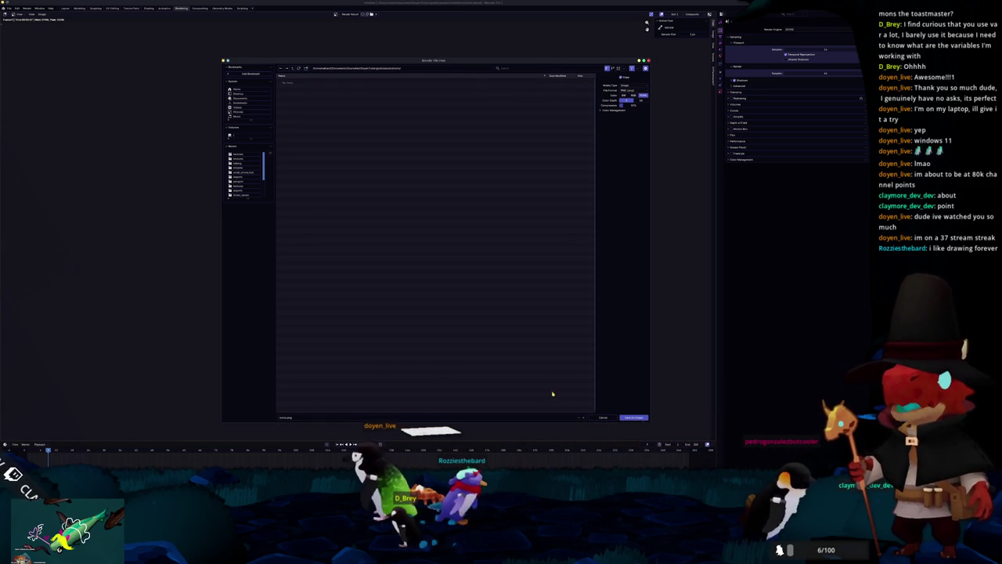
left_click(634, 417)
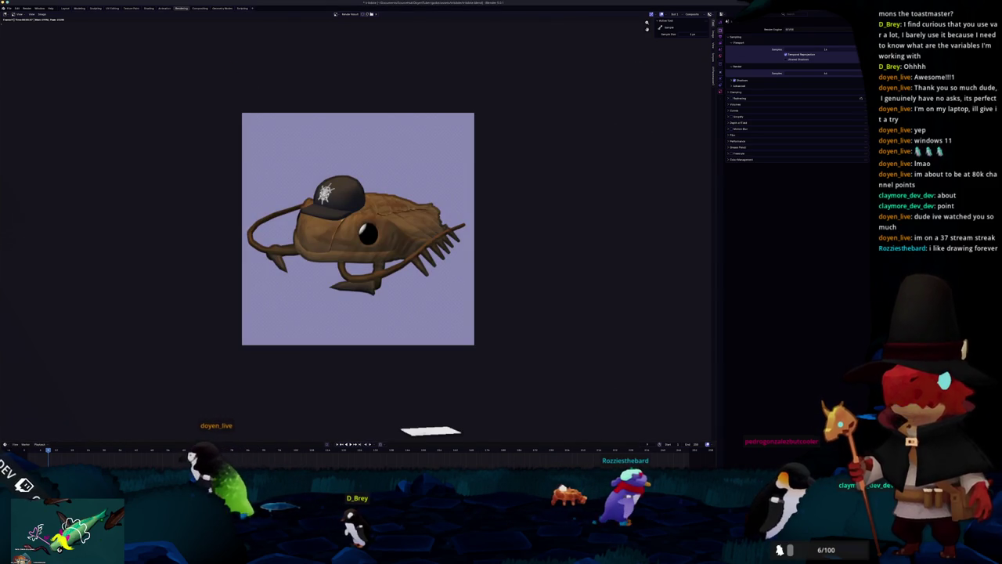
key("alt+Tab")
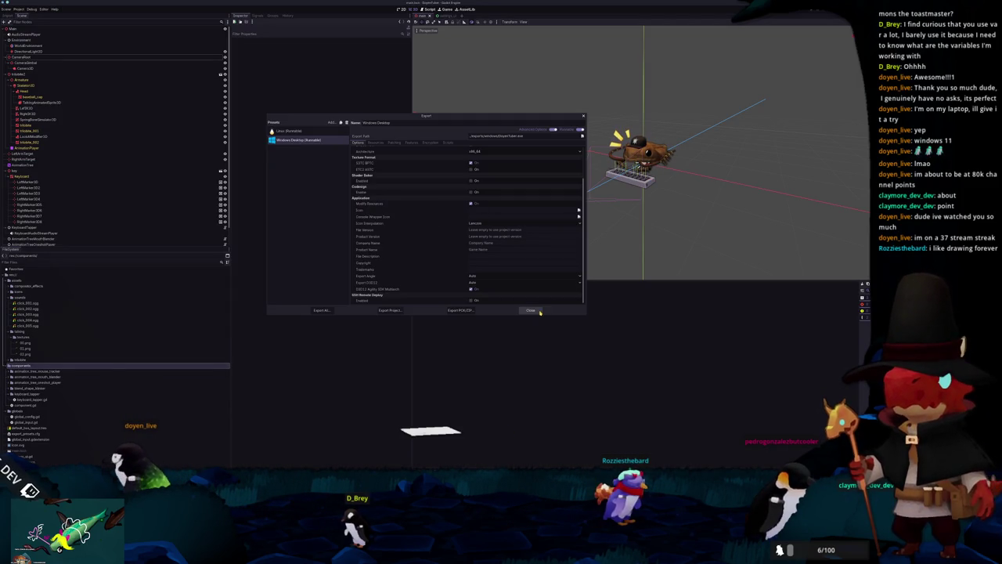
Close the Export dialog and browse Project Settings categories to Application Config.
left_click(532, 310)
left_click(17, 9)
left_click(39, 17)
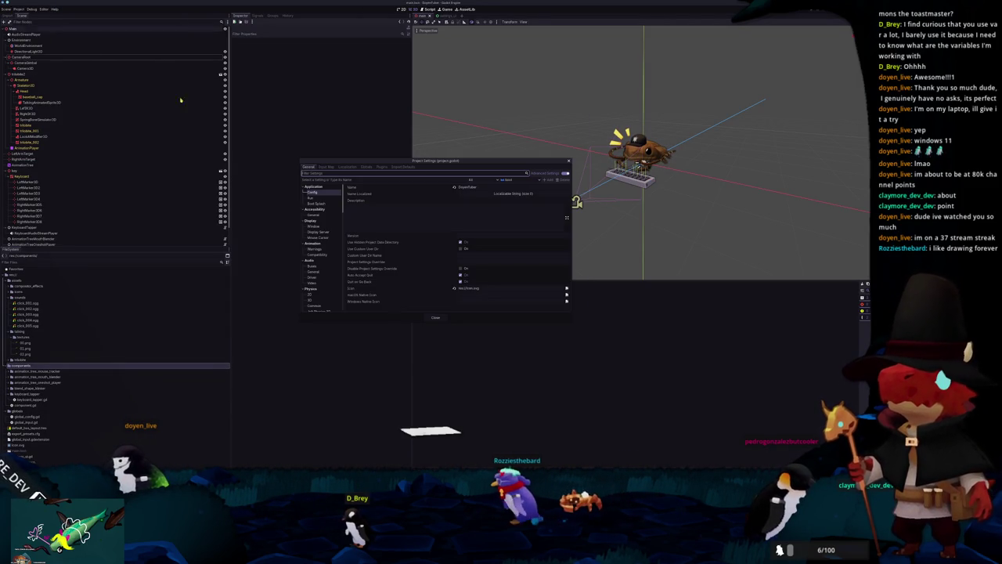
left_click(310, 197)
left_click(315, 203)
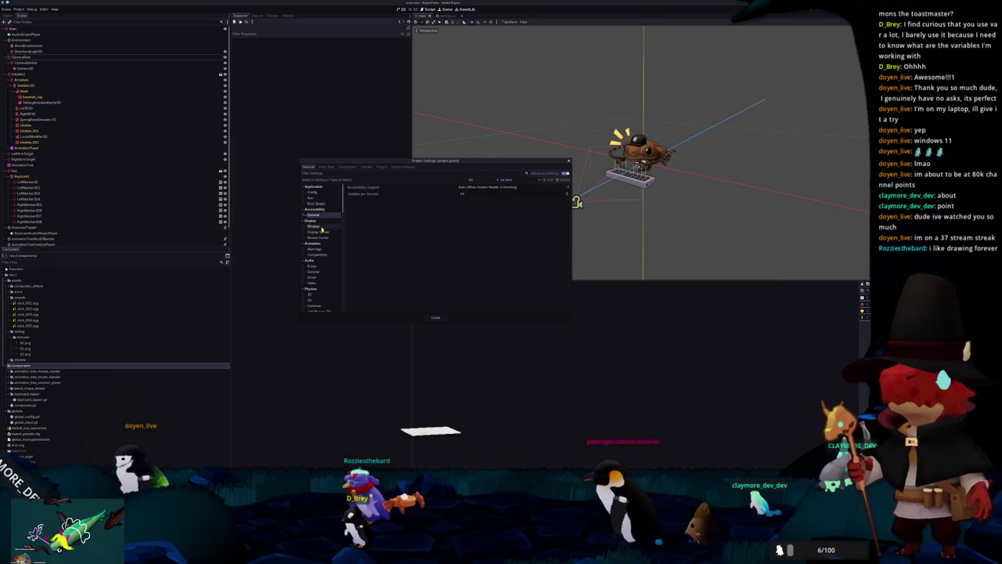
left_click(321, 227)
left_click(319, 193)
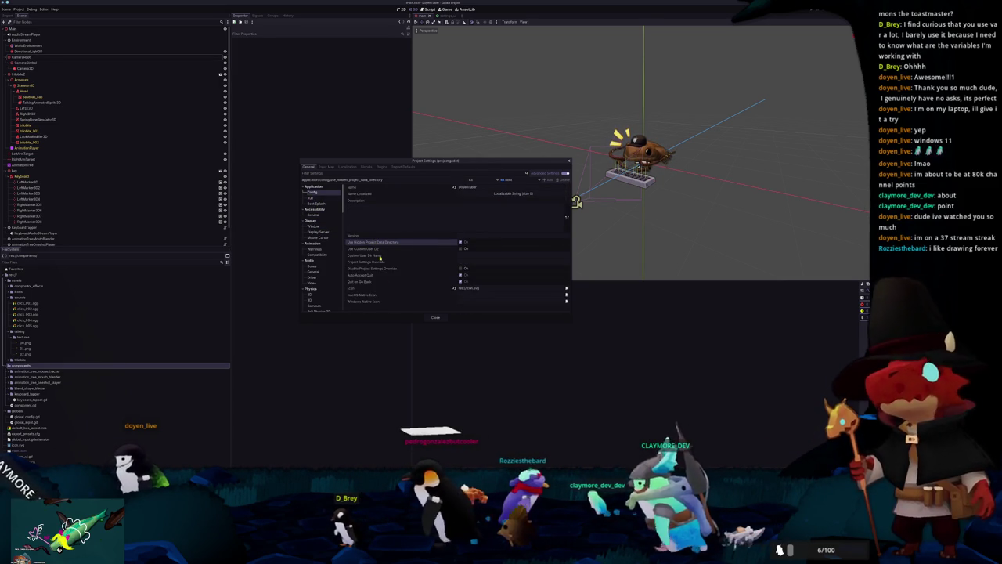
left_click(391, 269)
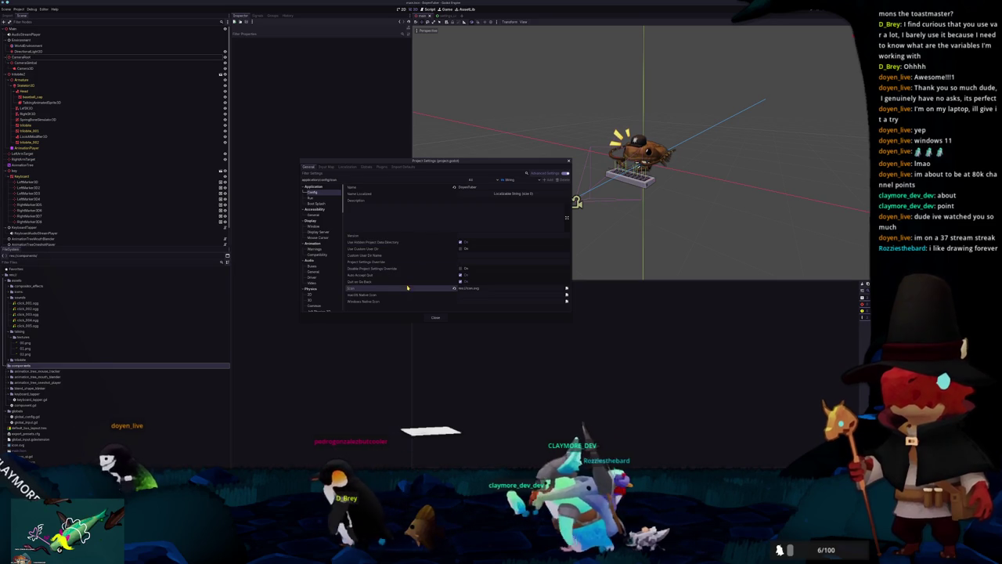
Set the project icon to res://assets/icons/icon.png and close Project Settings.
left_click(567, 288)
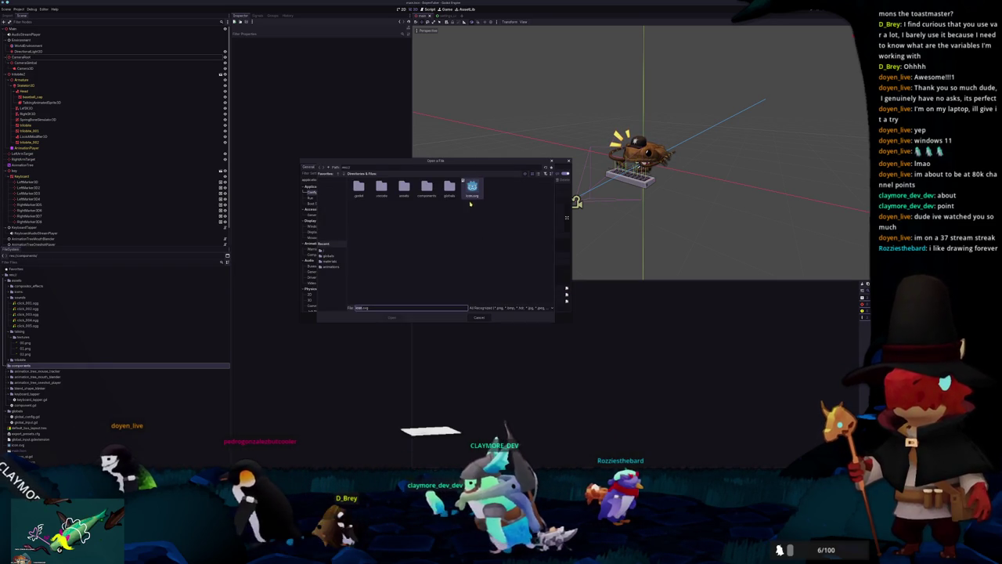
double_click(404, 187)
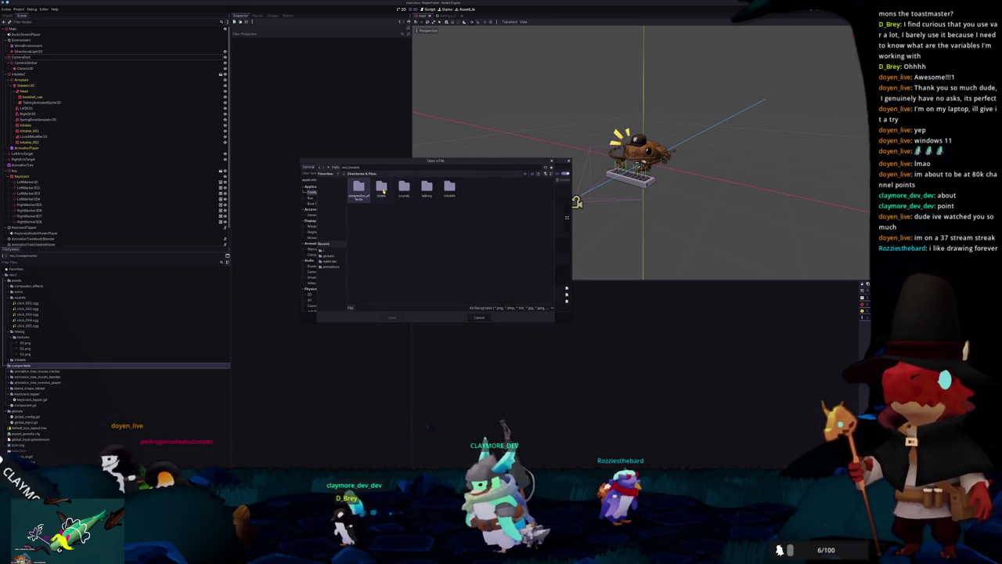
double_click(381, 188)
double_click(358, 187)
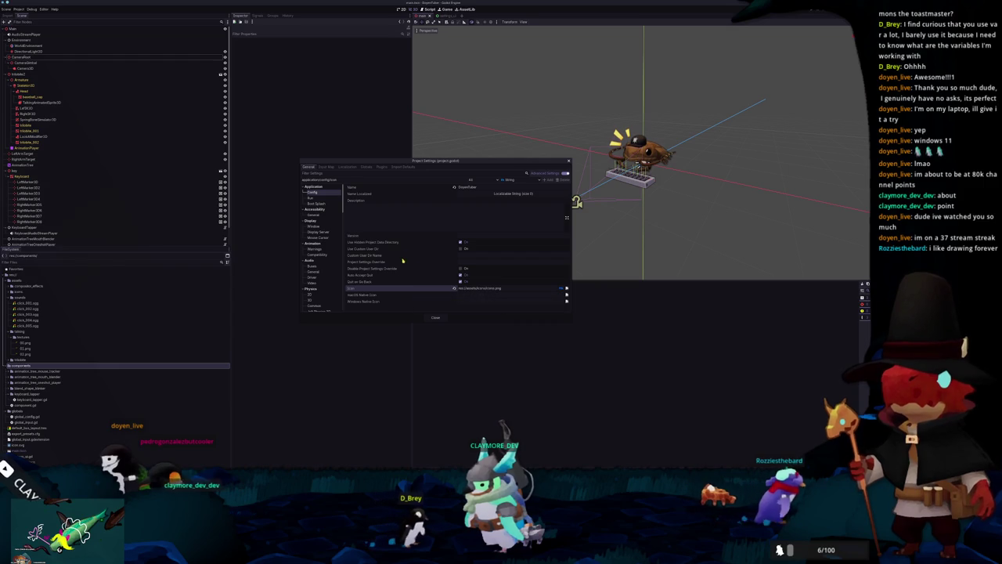
left_click(400, 268)
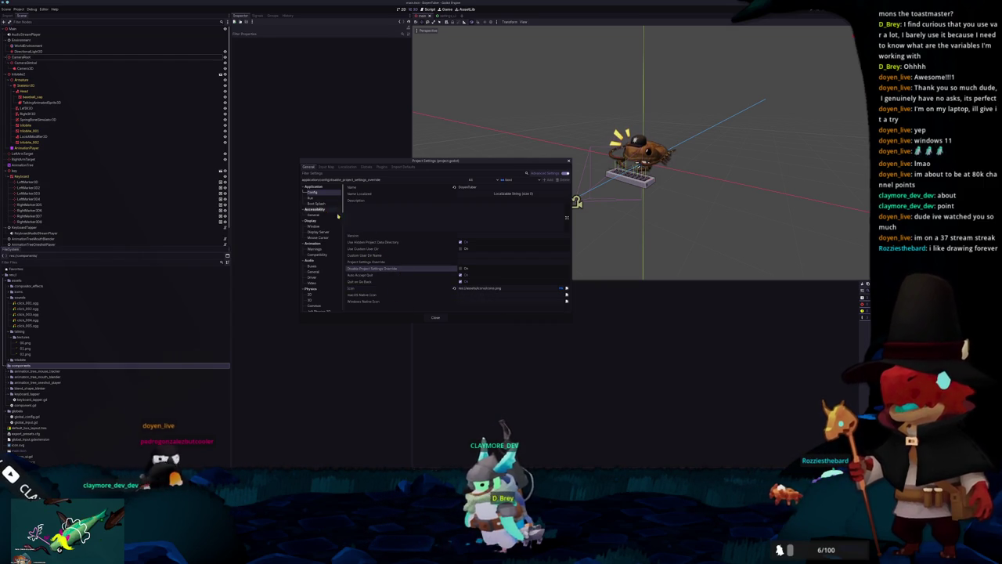
left_click(435, 317)
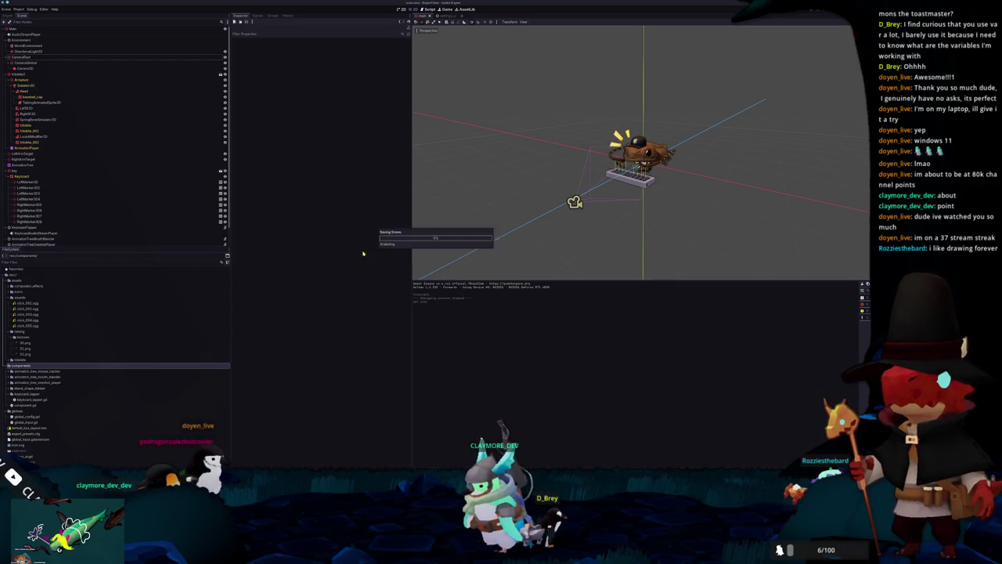
Set the Windows Desktop export icon and console wrapper icon to assets/icons/icon.png.
left_click(18, 9)
left_click(24, 34)
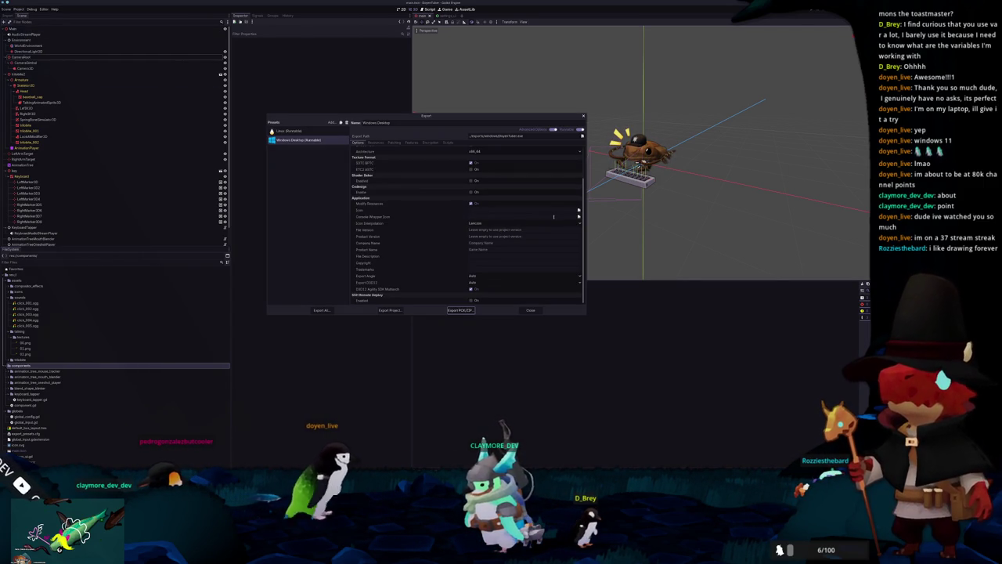
left_click(578, 211)
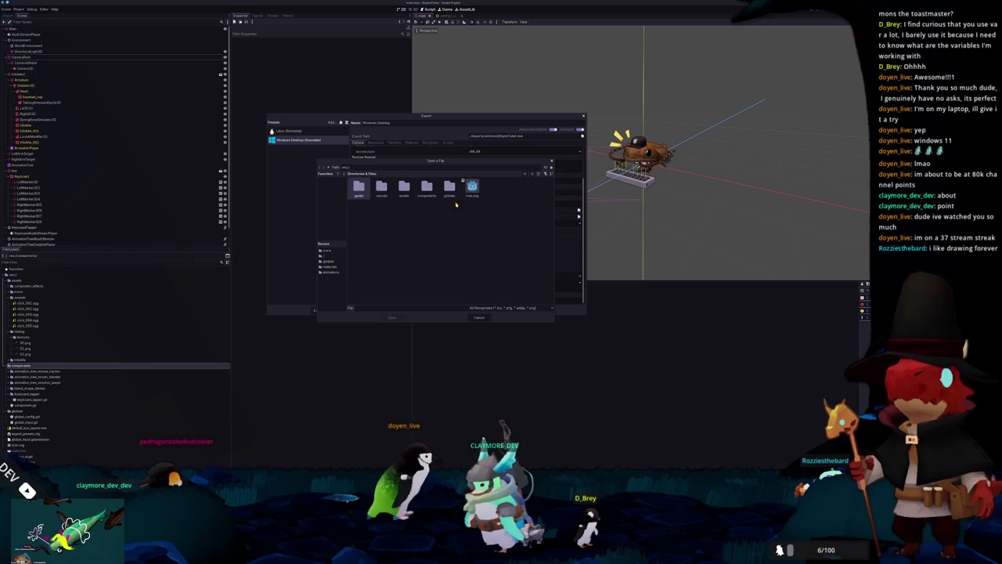
double_click(381, 188)
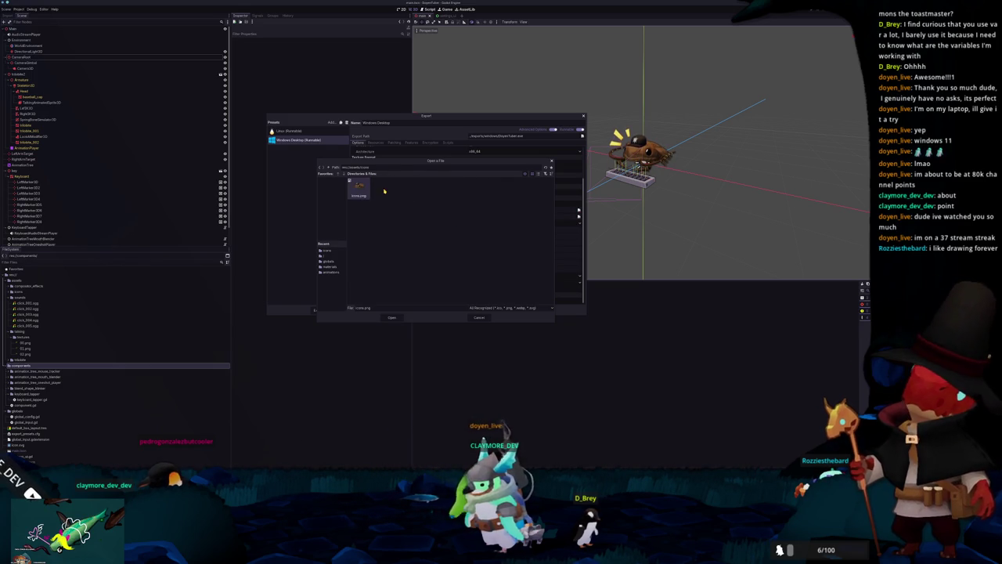
double_click(358, 188)
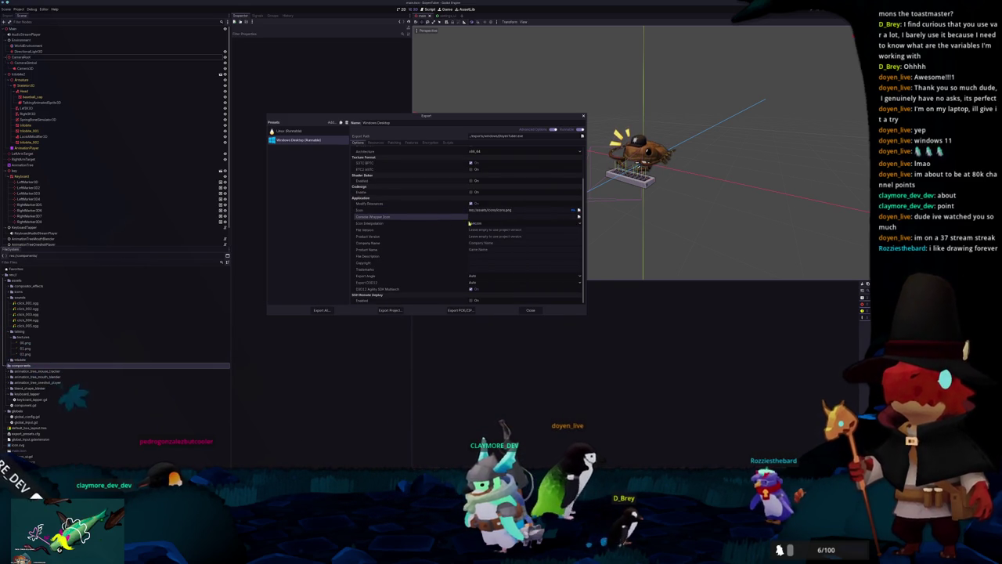
left_click(579, 216)
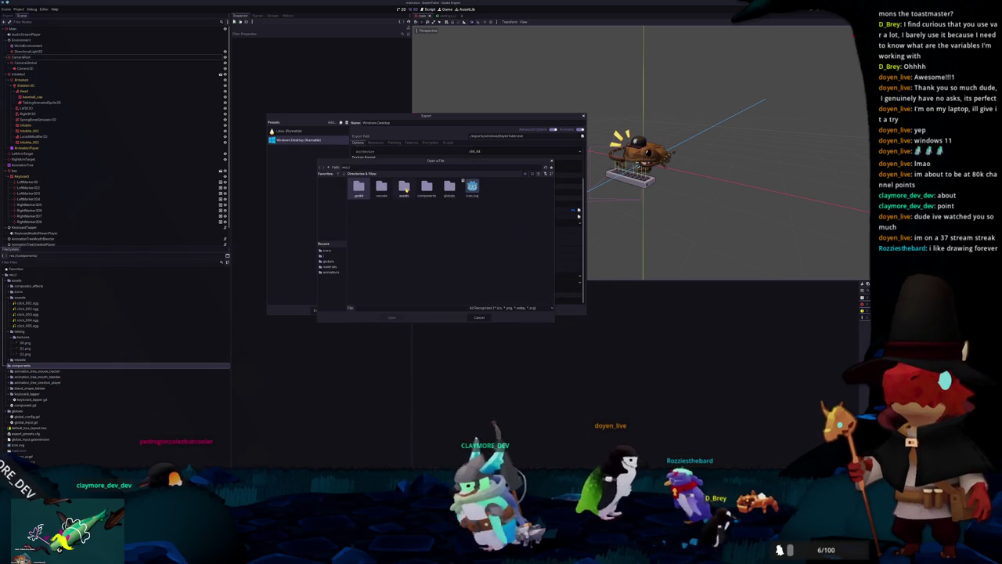
double_click(381, 190)
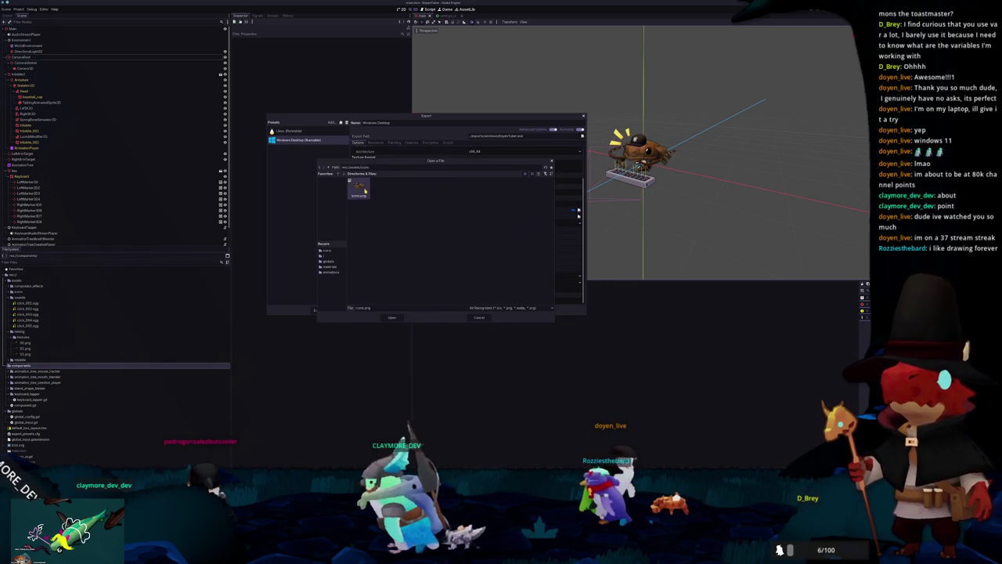
double_click(359, 188)
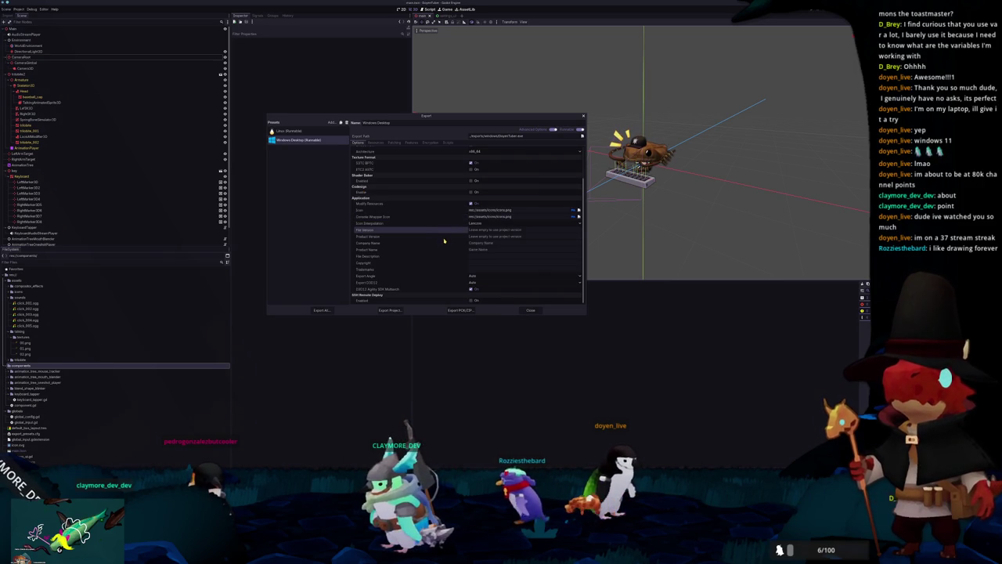
Export all presets as release builds.
scroll(432, 231, "up", 2)
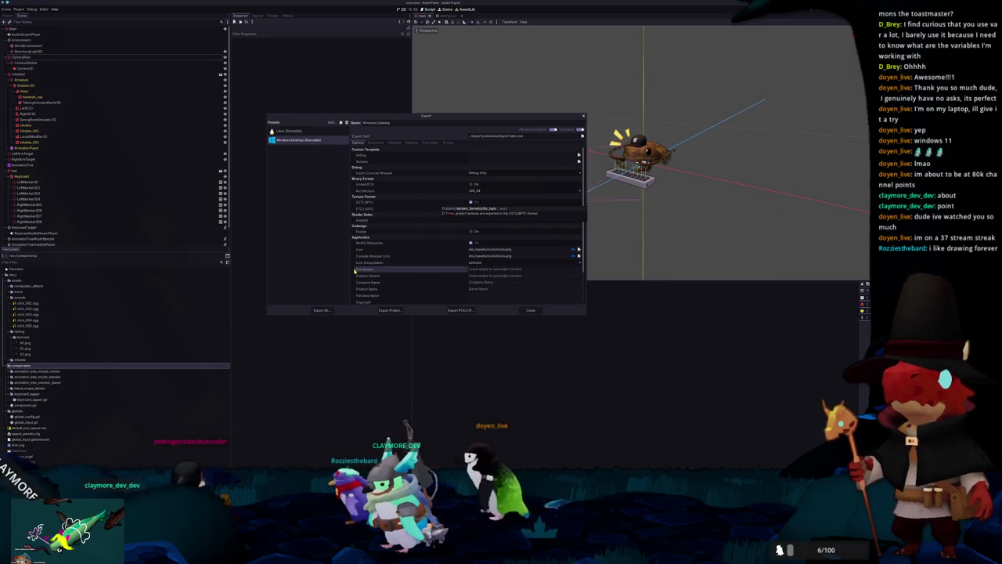
left_click(322, 310)
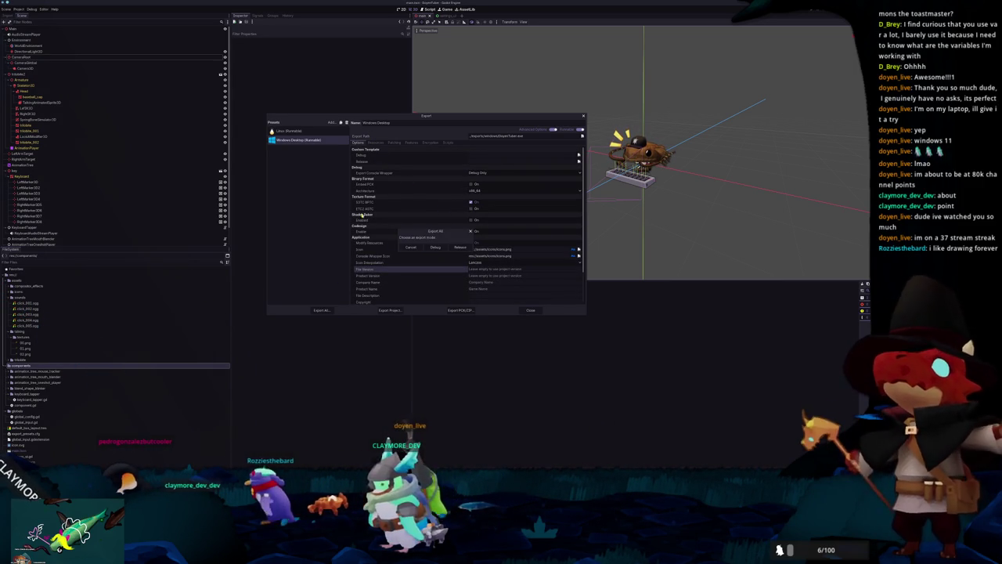
left_click(308, 131)
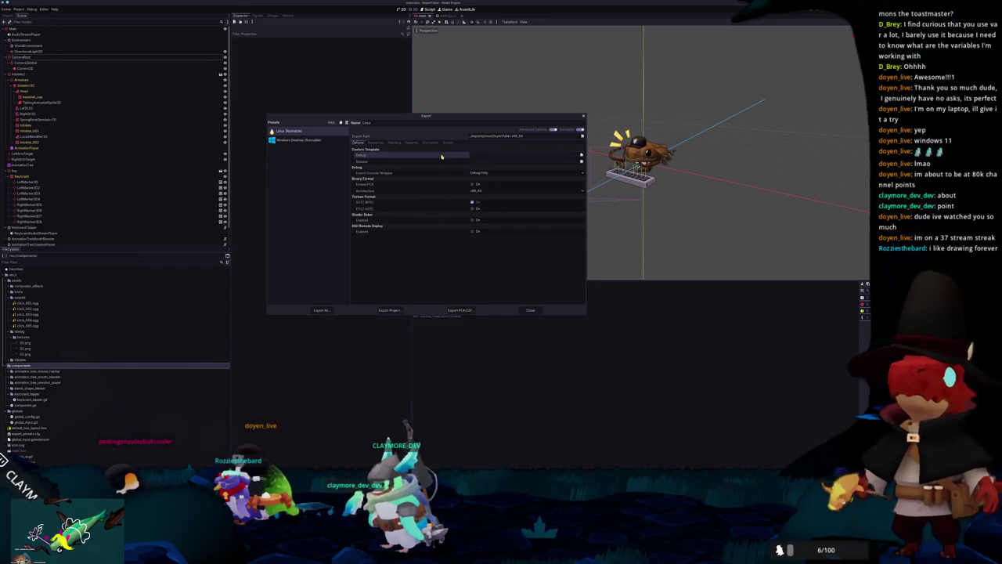
left_click(310, 141)
left_click(459, 247)
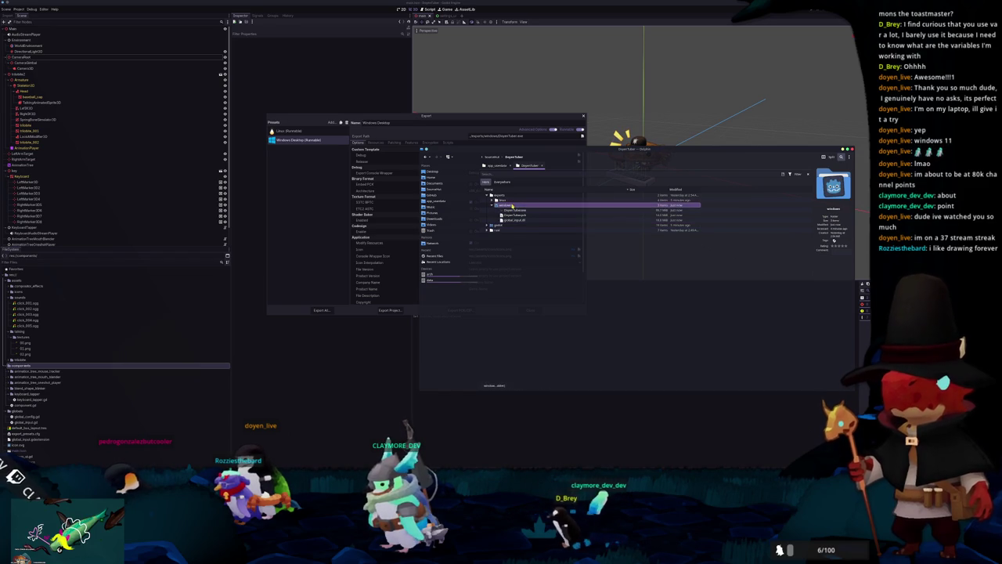
Compress the windows export folder to DoyenTuber.zip and drag the archive out of the list.
right_click(507, 205)
mouse_move(549, 230)
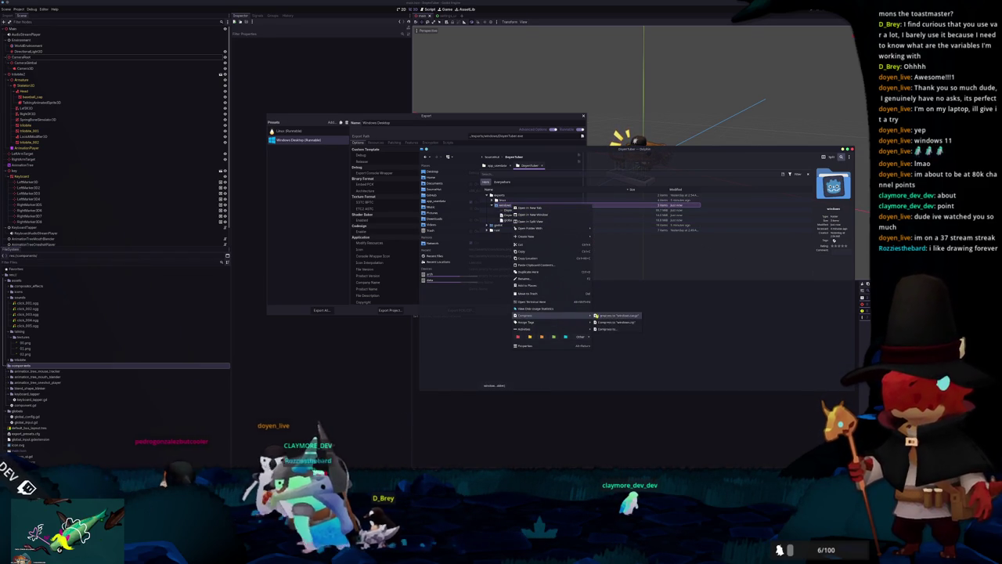
left_click(612, 323)
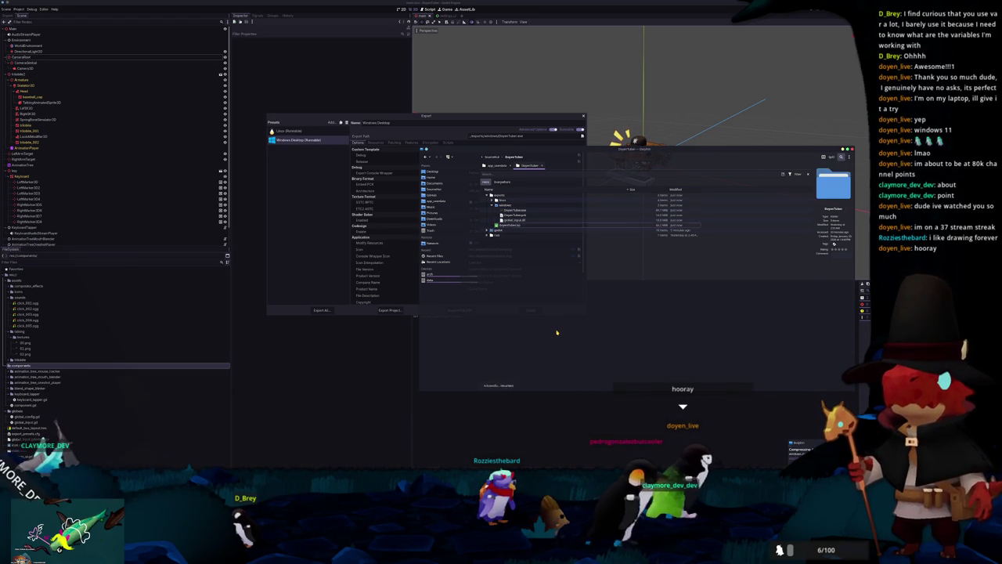
left_click_drag(510, 227, 580, 269)
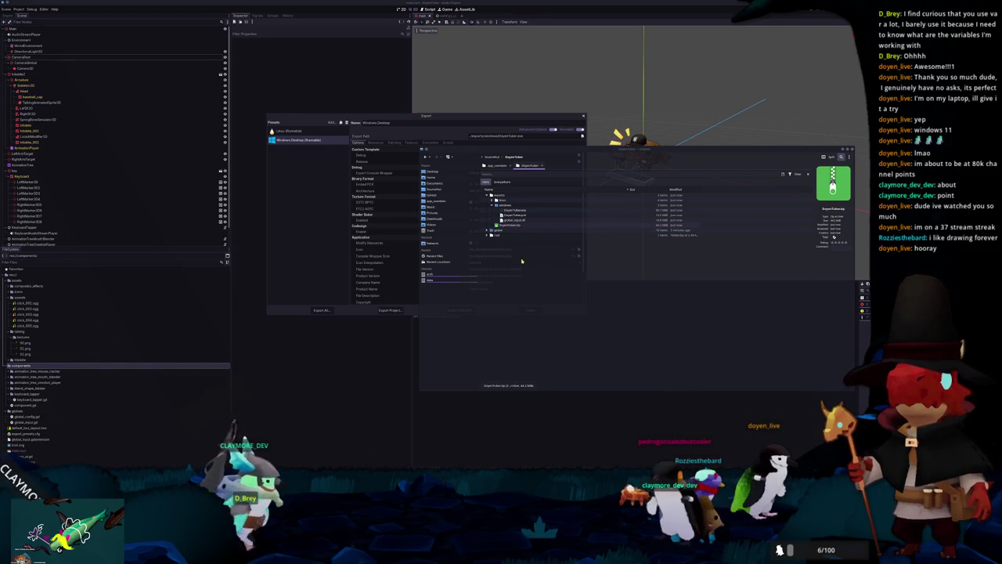
left_click(518, 216)
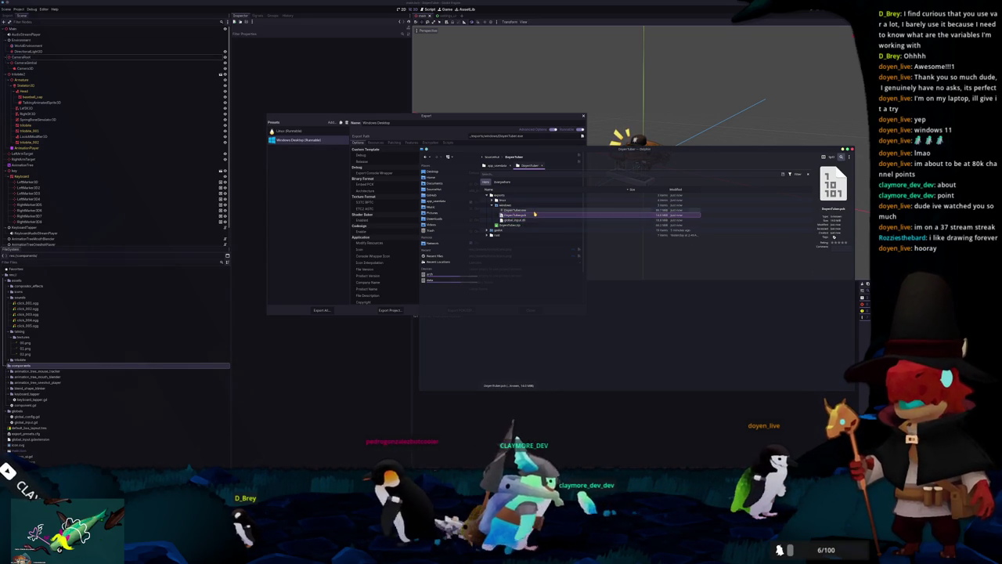
Select DoyenTuber.exe in the export folder to run the exported app.
left_click(536, 210)
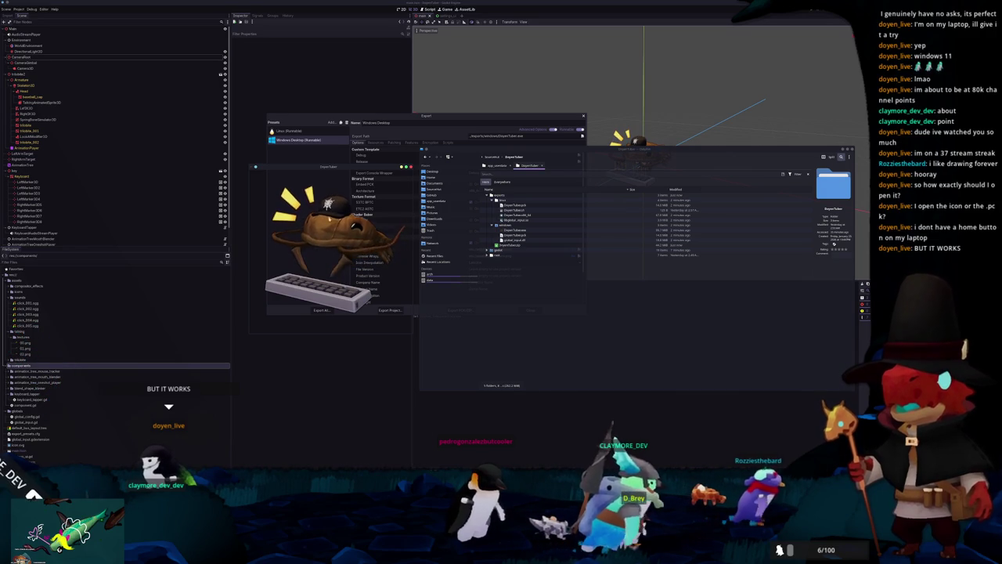
Close the DoyenTuber mascot window and select a DoyenTuber file in the export list.
mouse_move(336, 167)
left_mouse_down()
mouse_move(323, 187)
mouse_move(336, 178)
left_mouse_up()
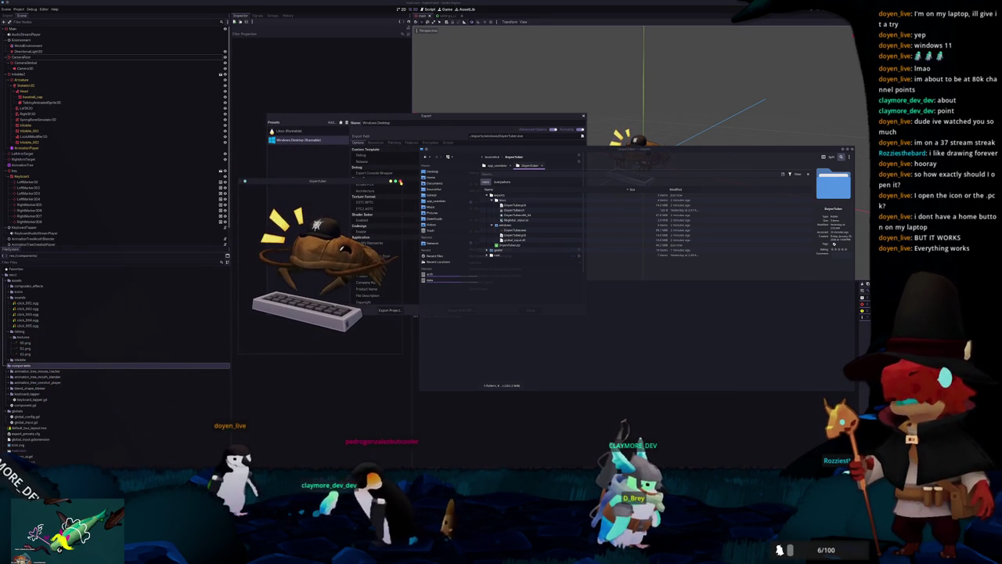
left_click(399, 181)
left_click(527, 215)
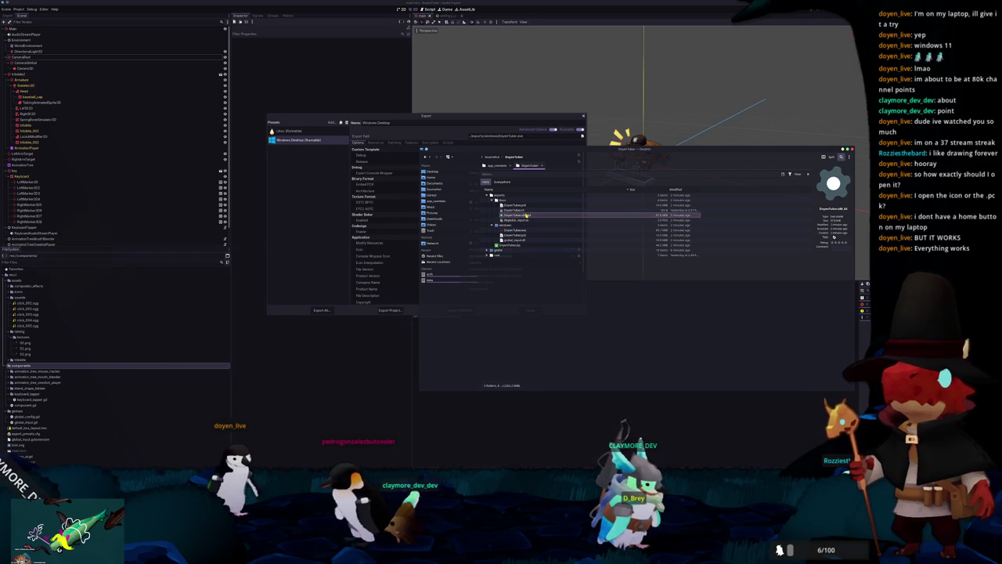
mouse_move(497, 255)
left_mouse_down()
mouse_move(487, 253)
mouse_move(544, 266)
mouse_move(377, 308)
mouse_move(376, 342)
mouse_move(387, 308)
mouse_move(398, 319)
left_mouse_up()
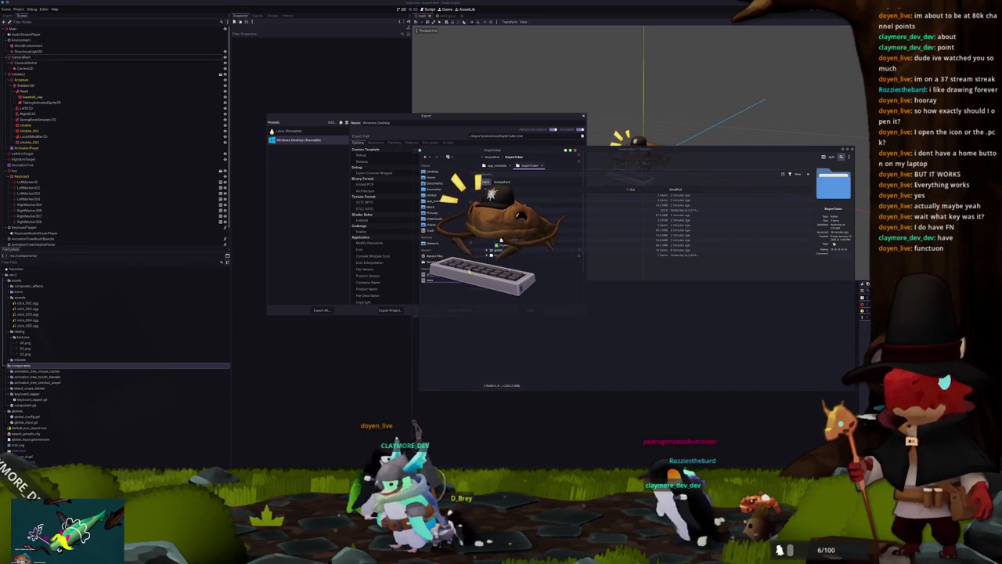
Re-enable Keyboard in the avatar's right-click menu, then close Godot's Export dialog.
left_click_drag(515, 151, 470, 121)
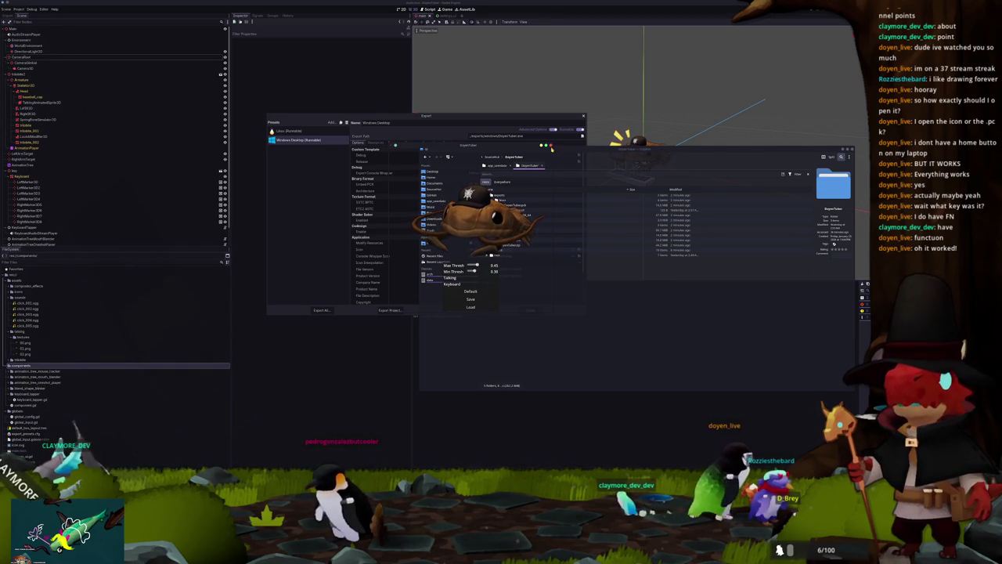
left_click(551, 146)
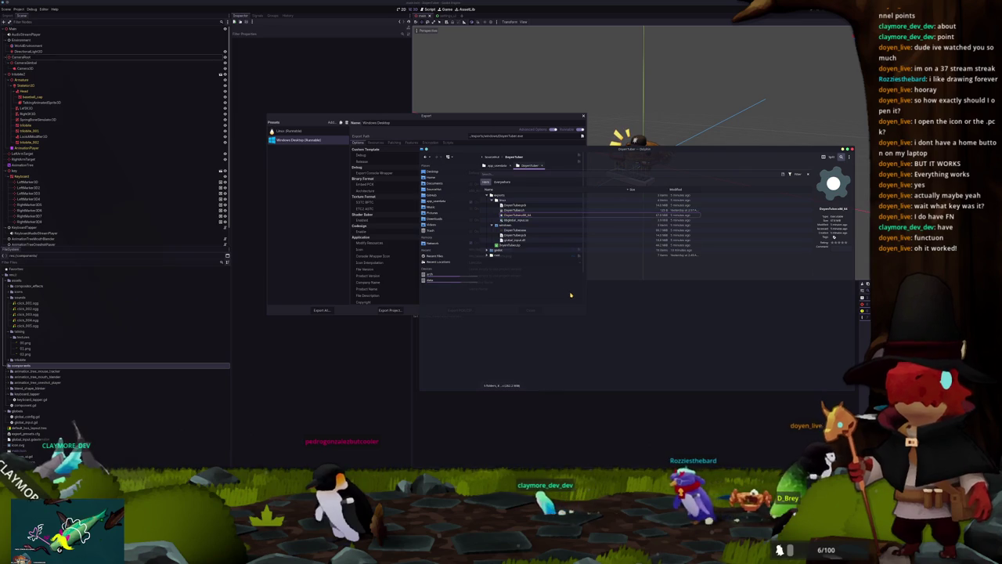
right_click(409, 274)
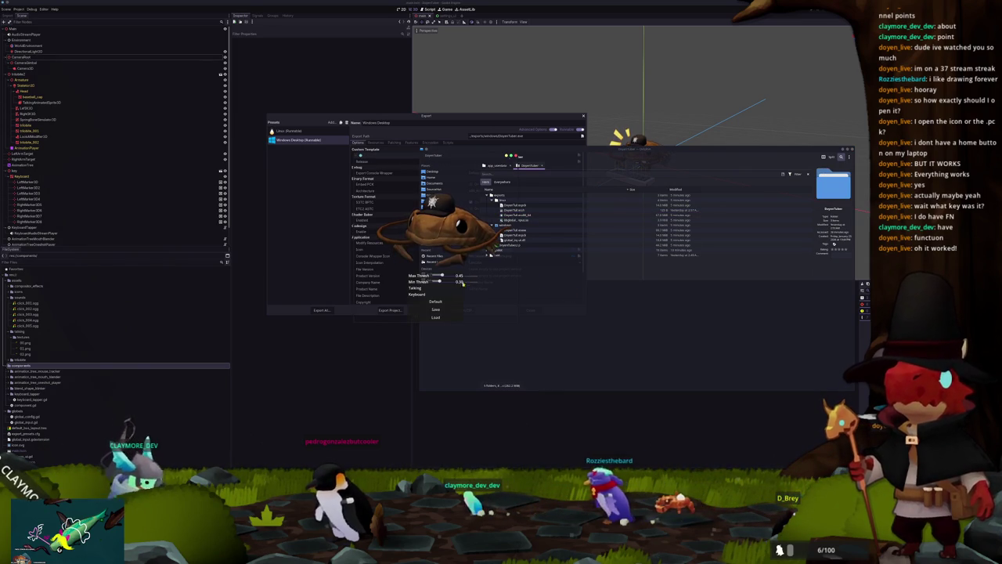
left_click(461, 294)
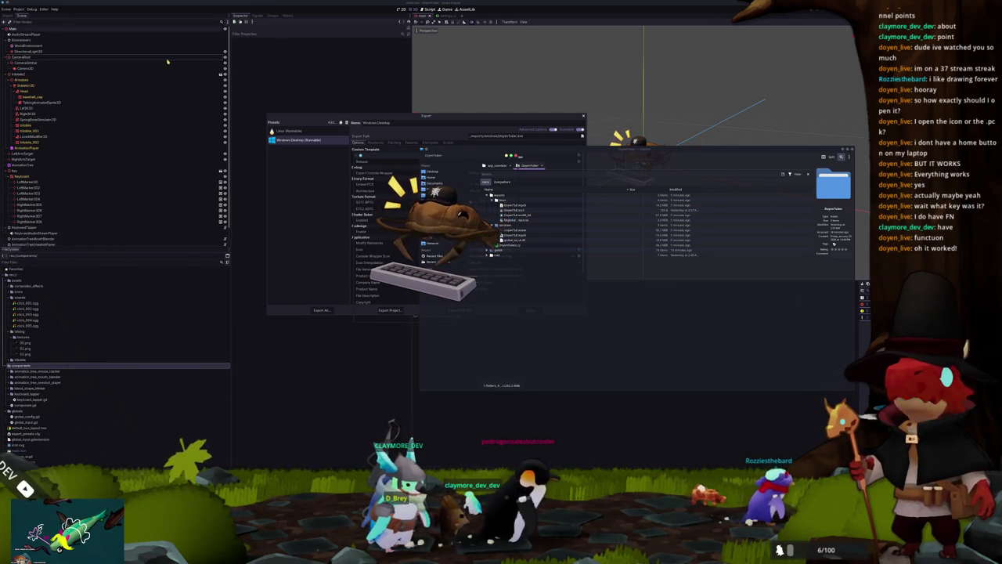
left_click(27, 319)
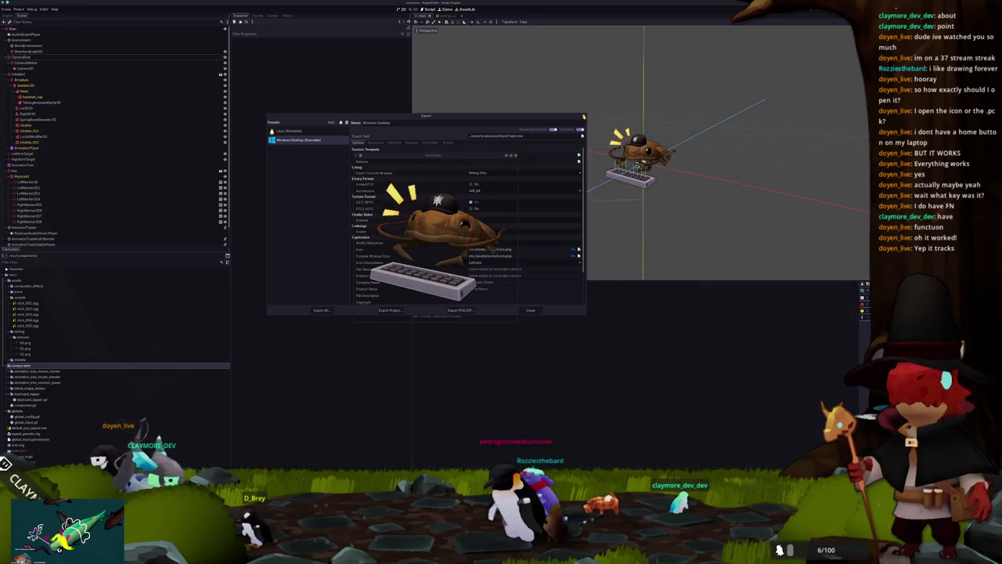
left_click(582, 116)
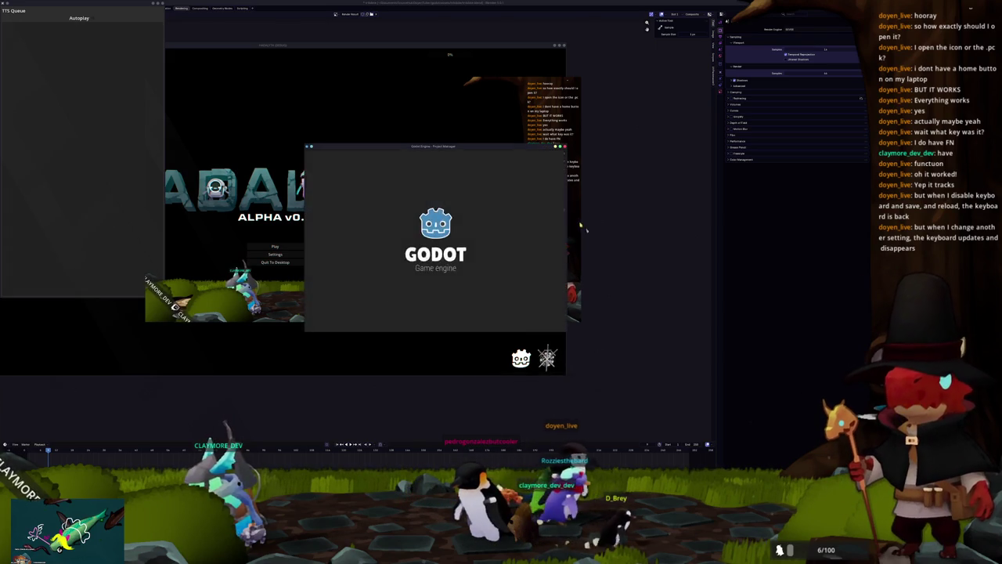
Move the Project Manager and mascot windows aside and open the DoyenTuber project.
left_click_drag(486, 146, 621, 148)
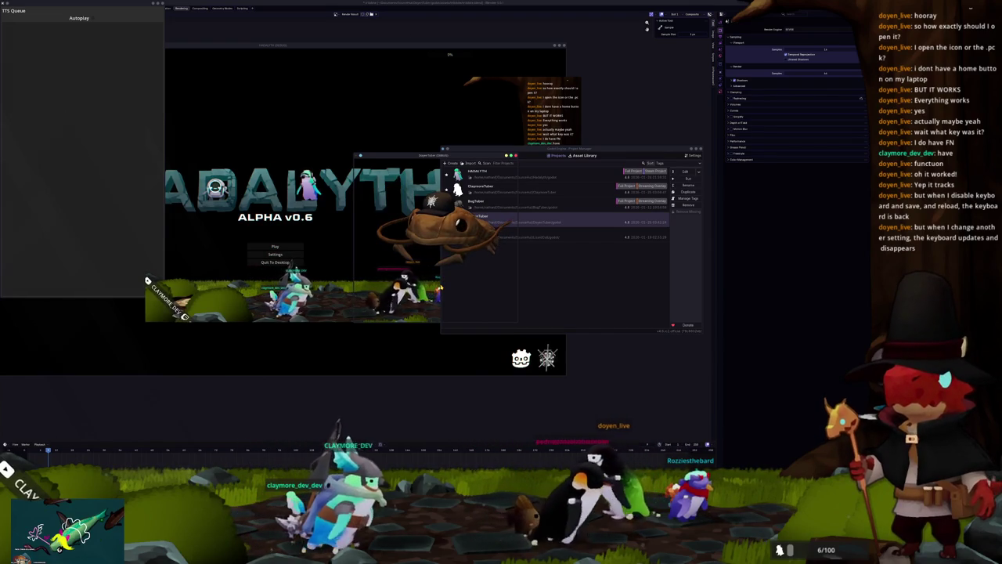
mouse_move(461, 288)
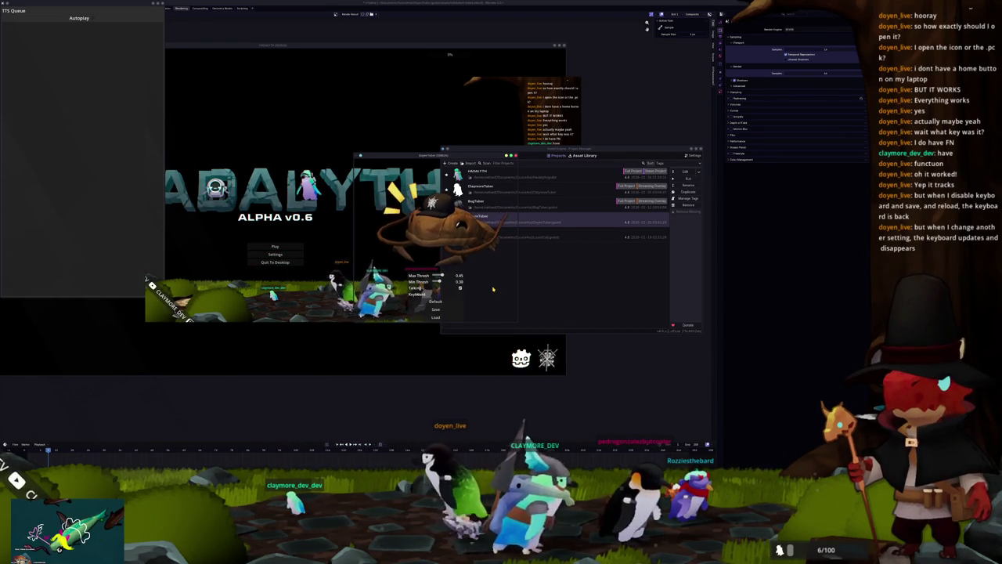
left_click_drag(466, 158, 361, 156)
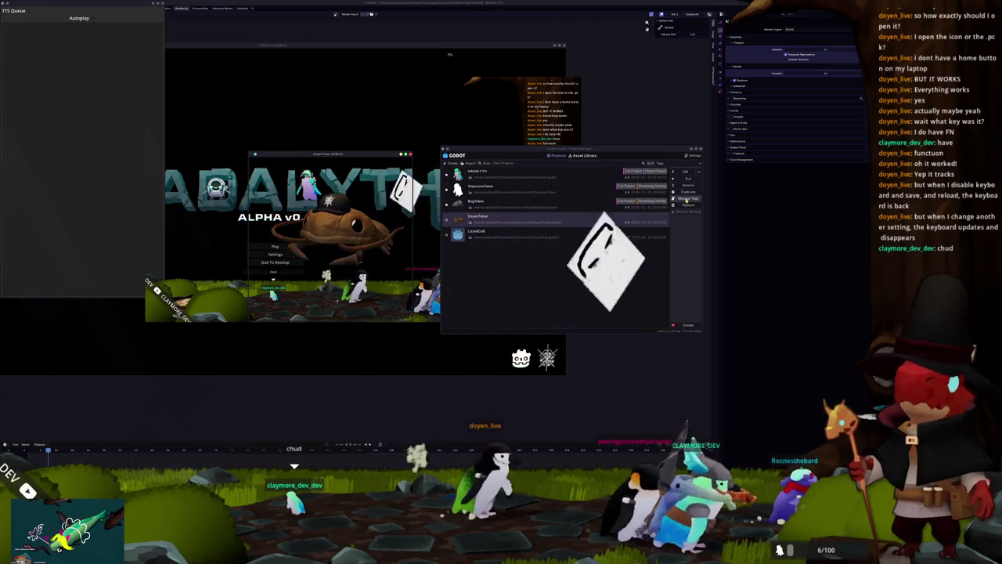
key("Return")
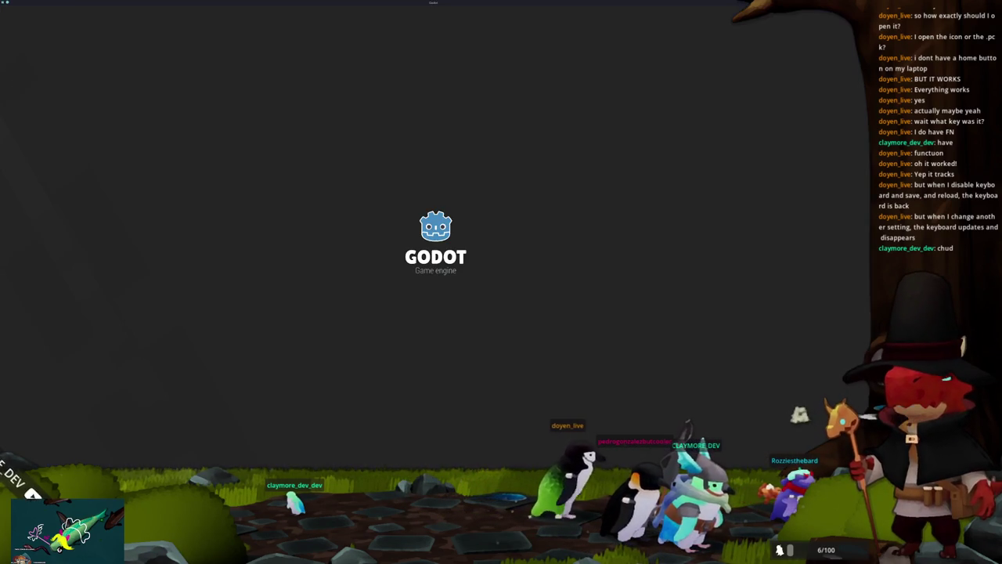
Open animation_tree_mouth_blender.gd and scroll through it.
scroll(501, 293, "down", 4)
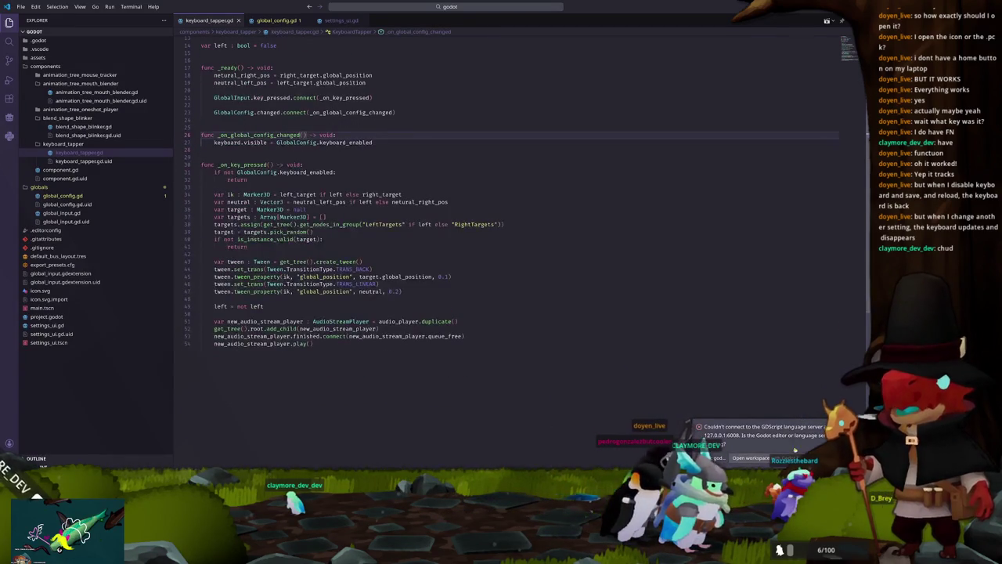
left_click(96, 91)
scroll(408, 137, "down", 2)
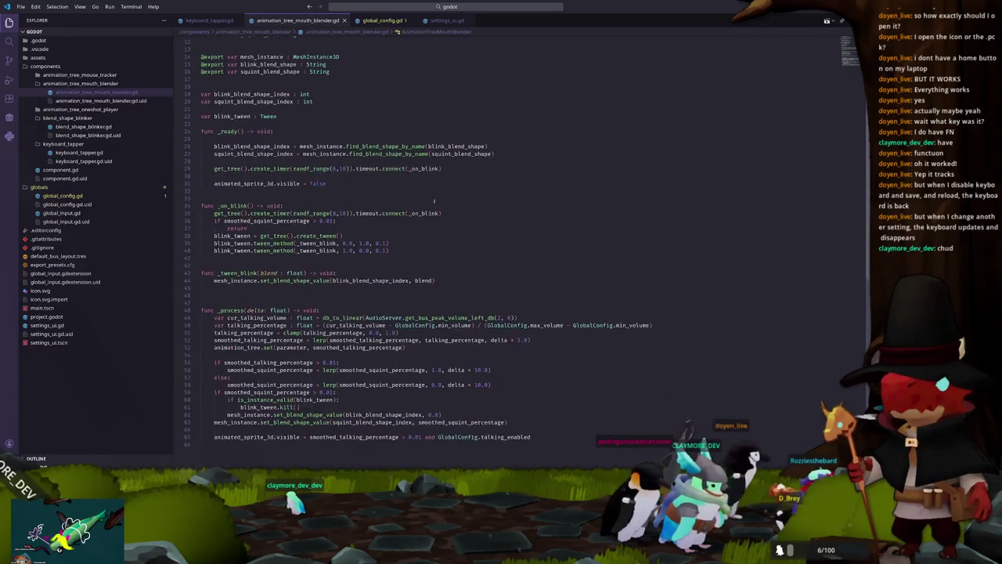
scroll(393, 97, "up", 2)
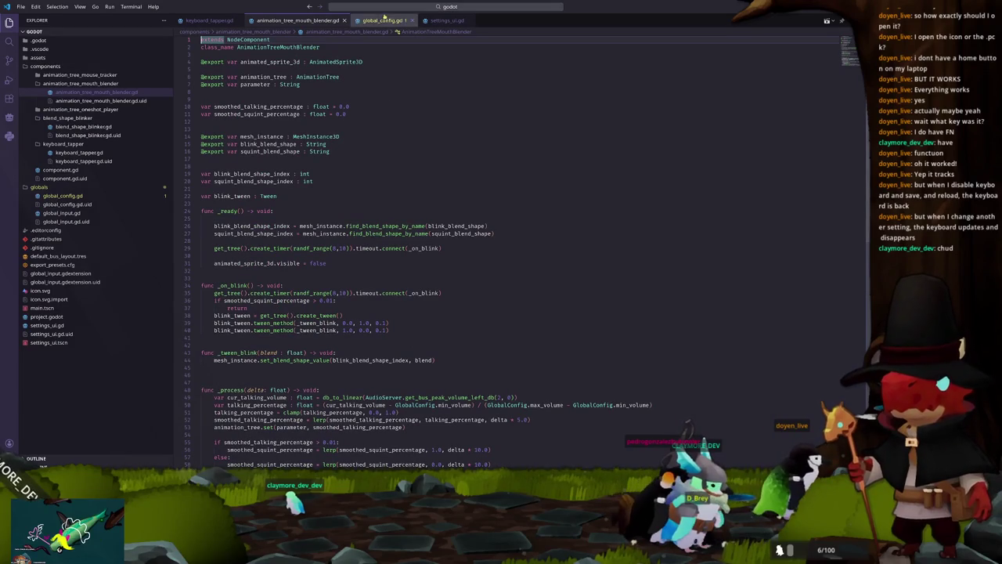
In global_config.gd, remove the semicolon after 'signal changed' and review line 18's file-exists check.
left_click(380, 20)
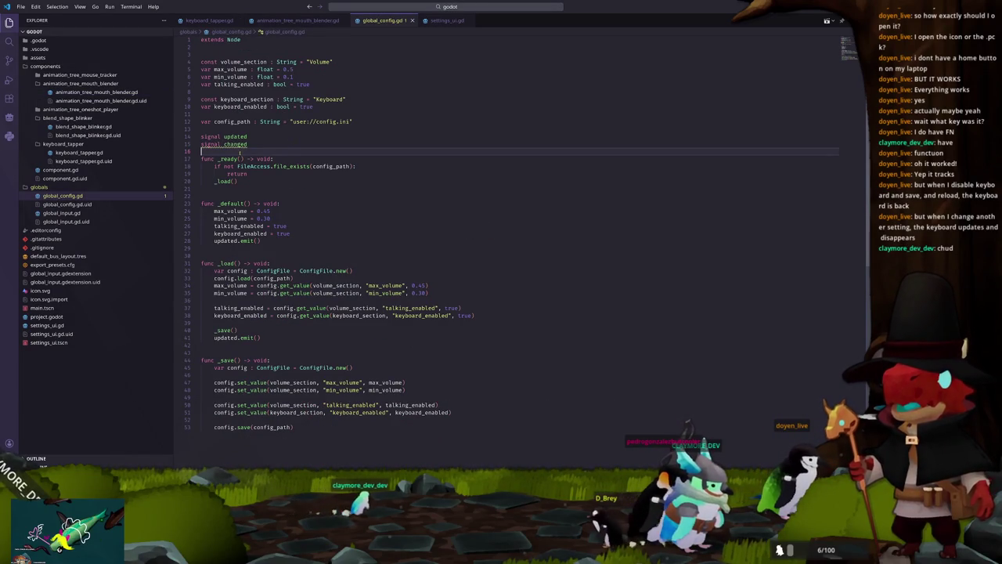
key("BackSpace")
scroll(284, 186, "down", 2)
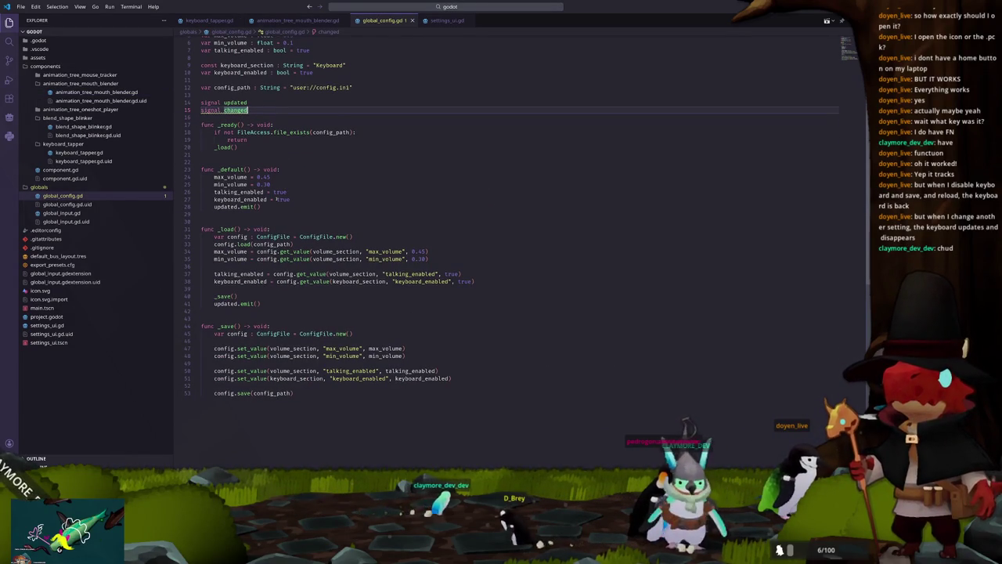
scroll(266, 205, "down", 1)
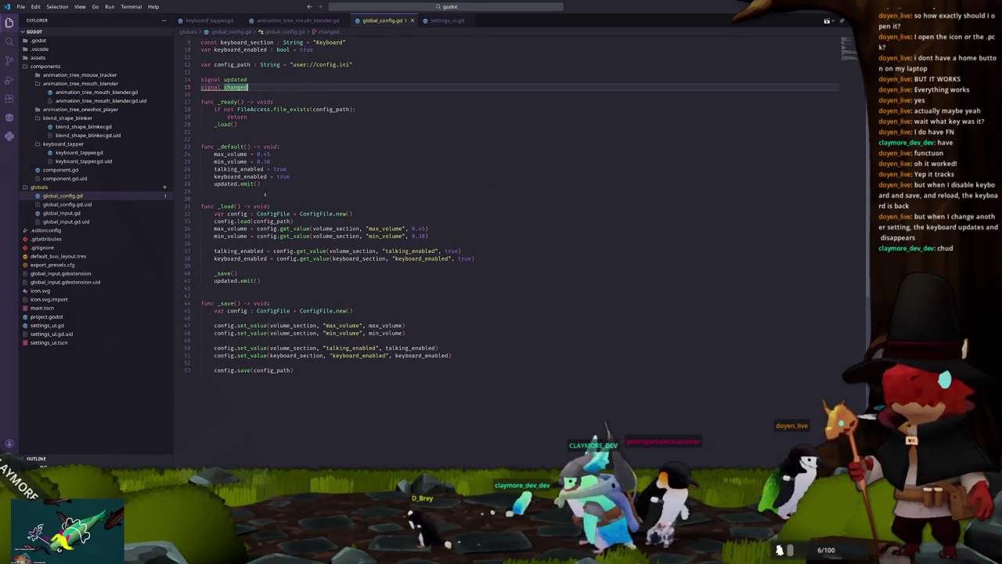
left_click_drag(216, 109, 337, 109)
left_click(363, 109)
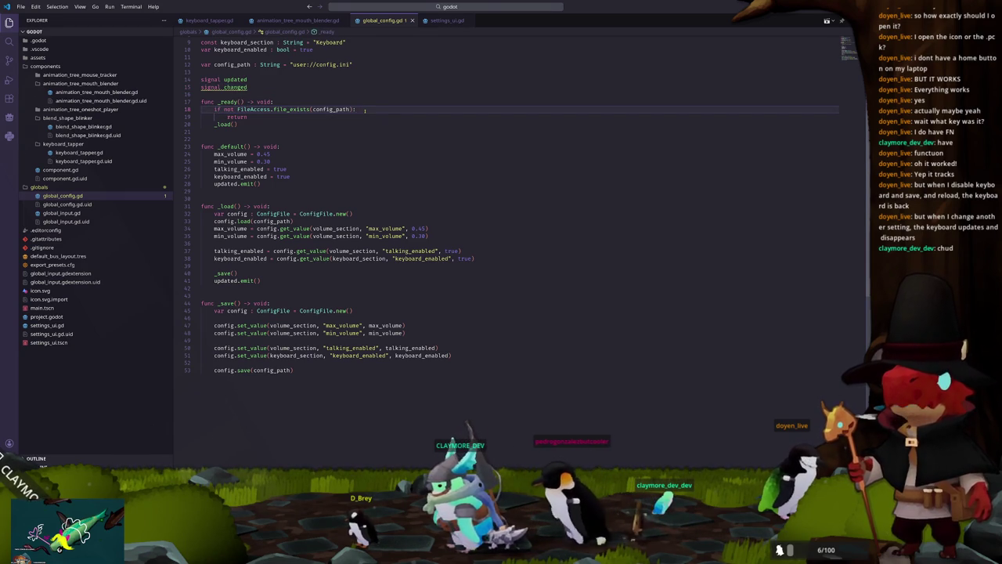
Trace _load, keyboard_enabled and the set_value calls in _save, then bring up settings_ui.gd.
double_click(223, 123)
scroll(275, 236, "down", 1)
double_click(427, 235)
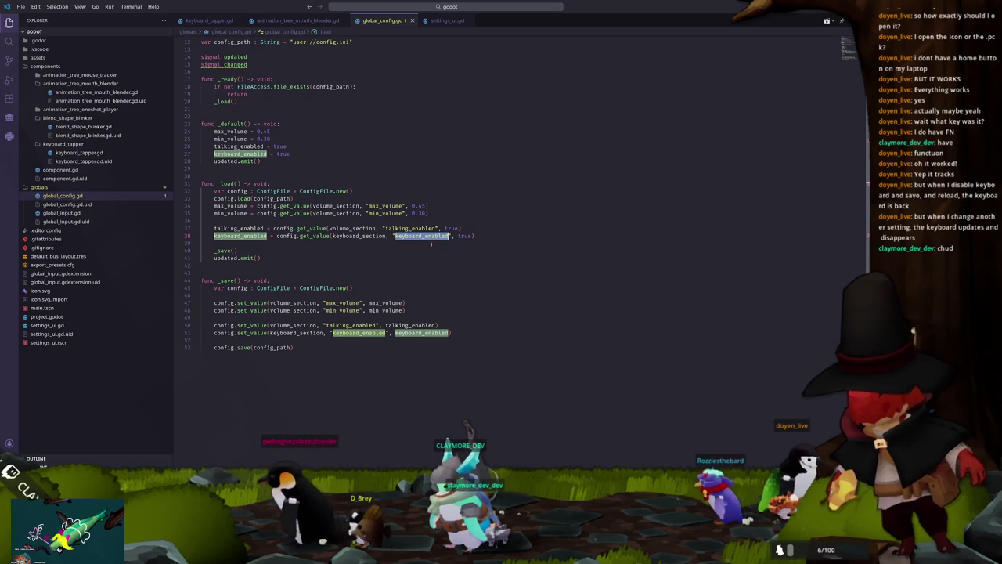
left_click(424, 249)
left_click(278, 340)
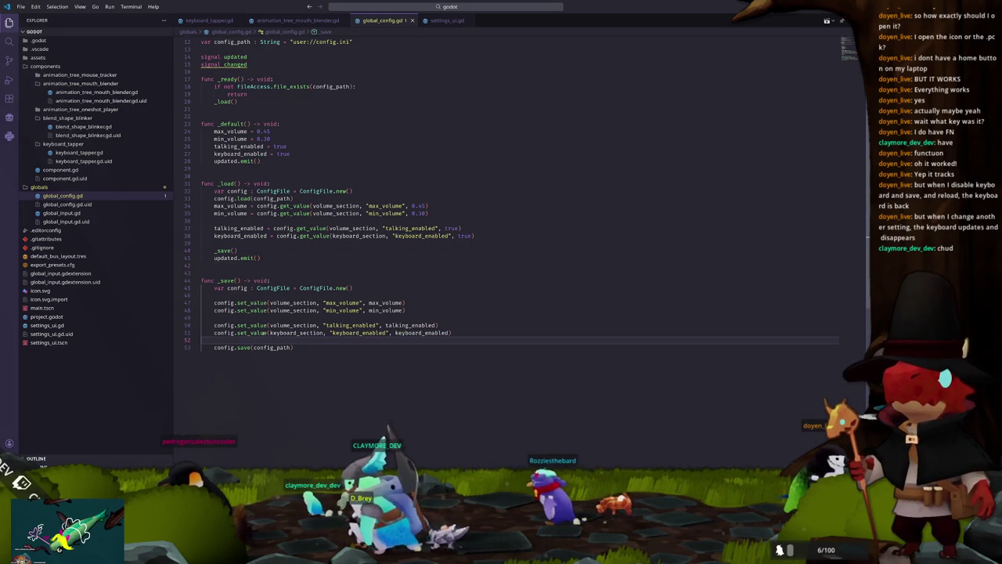
left_click(264, 333)
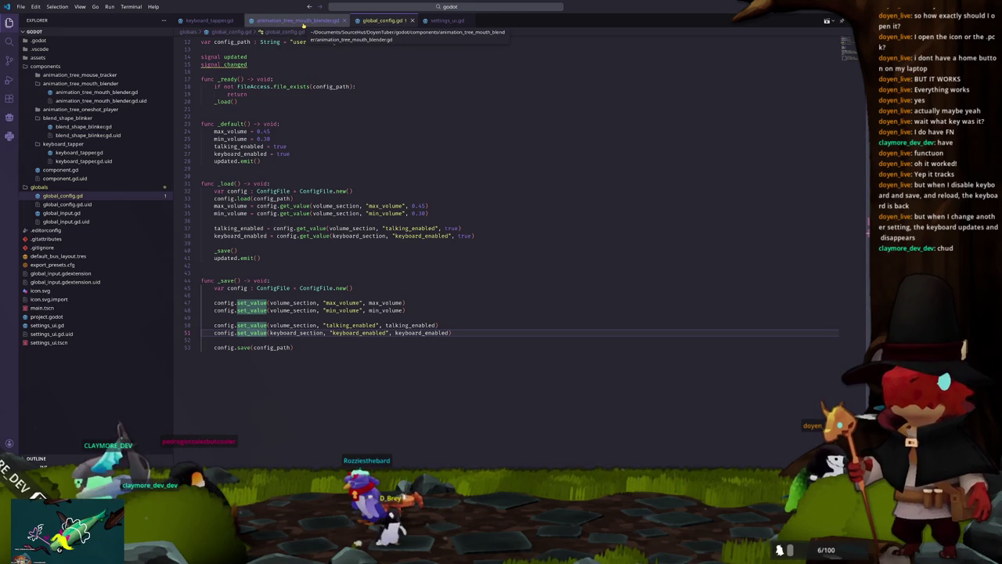
left_click(446, 20)
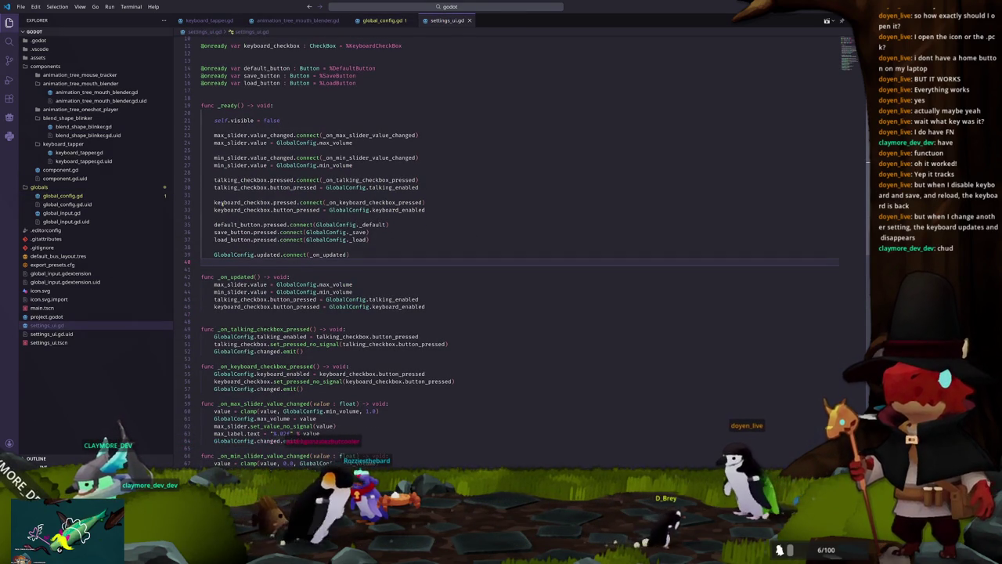
Highlight keyboard_checkbox, button_pressed and keyboard_enabled in _ready and find _on_keyboard_checkbox_pressed's connection.
left_click(225, 128)
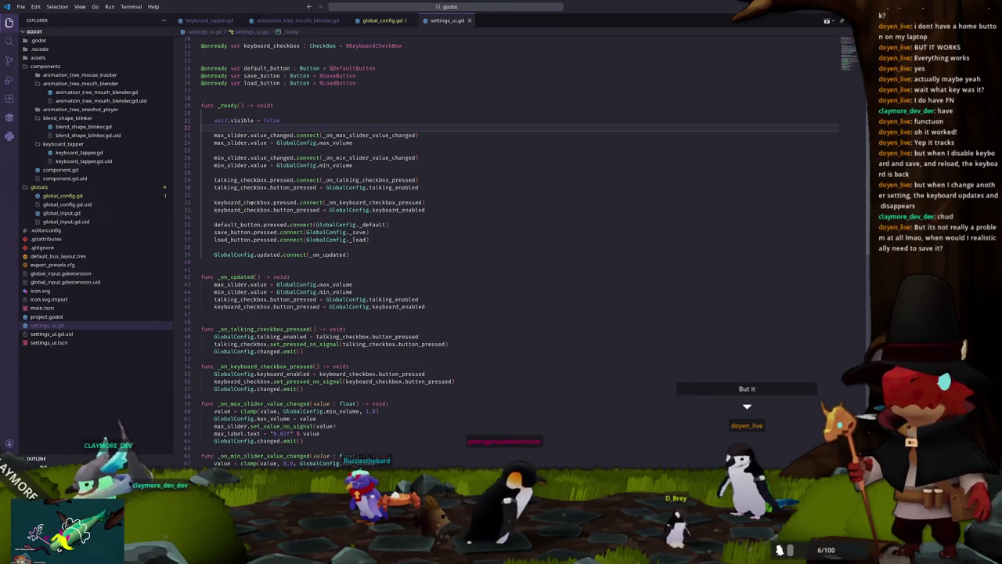
double_click(249, 202)
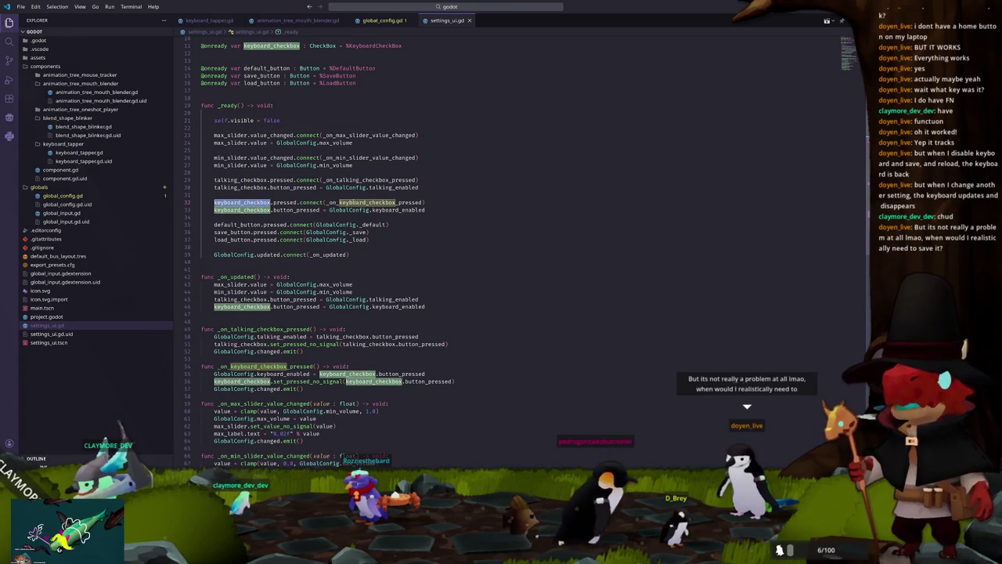
double_click(287, 210)
double_click(286, 210)
double_click(419, 209)
scroll(462, 221, "down", 5)
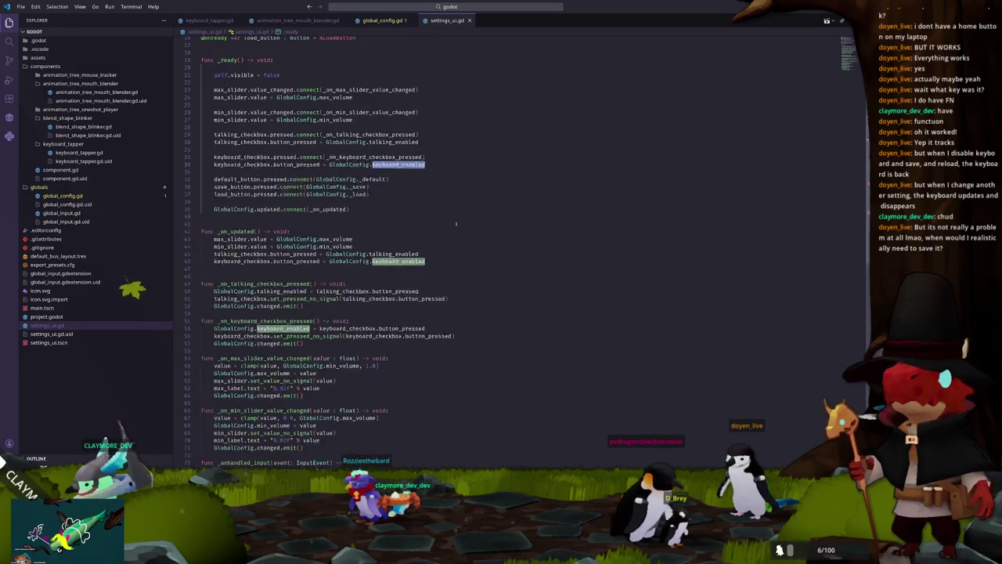
scroll(462, 222, "down", 1)
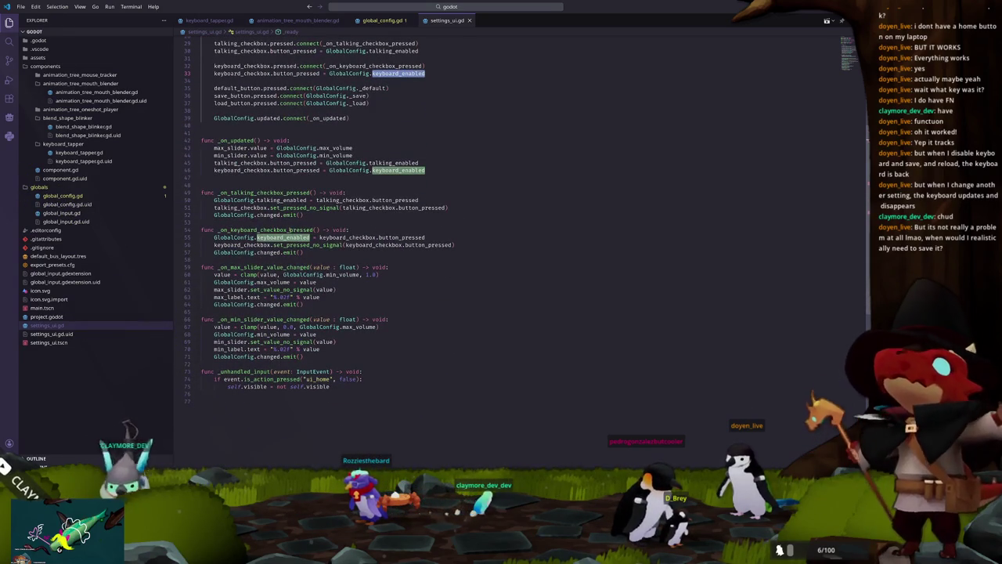
double_click(296, 230)
scroll(316, 220, "up", 3)
scroll(316, 220, "up", 1)
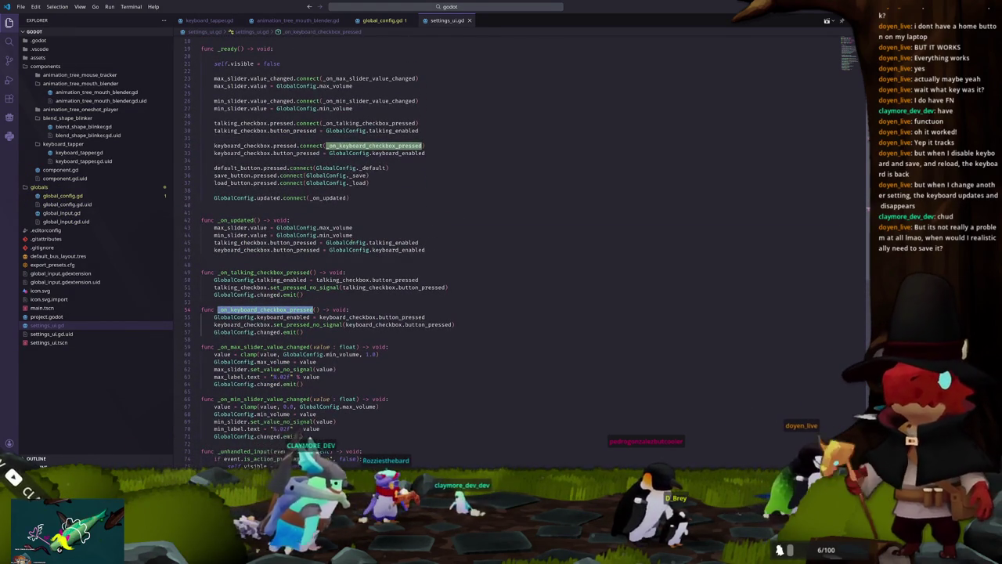
scroll(351, 243, "down", 4)
Inspect line 56's GlobalConfig, set_pressed_no_signal and button_pressed usage and the changed.emit() line.
left_click(236, 225)
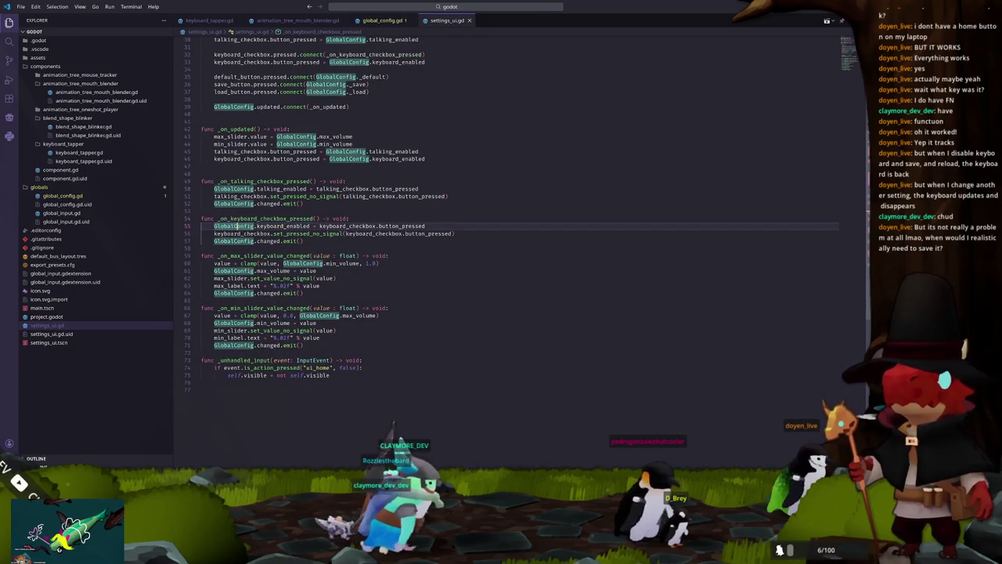
left_click(350, 225)
left_click(403, 225)
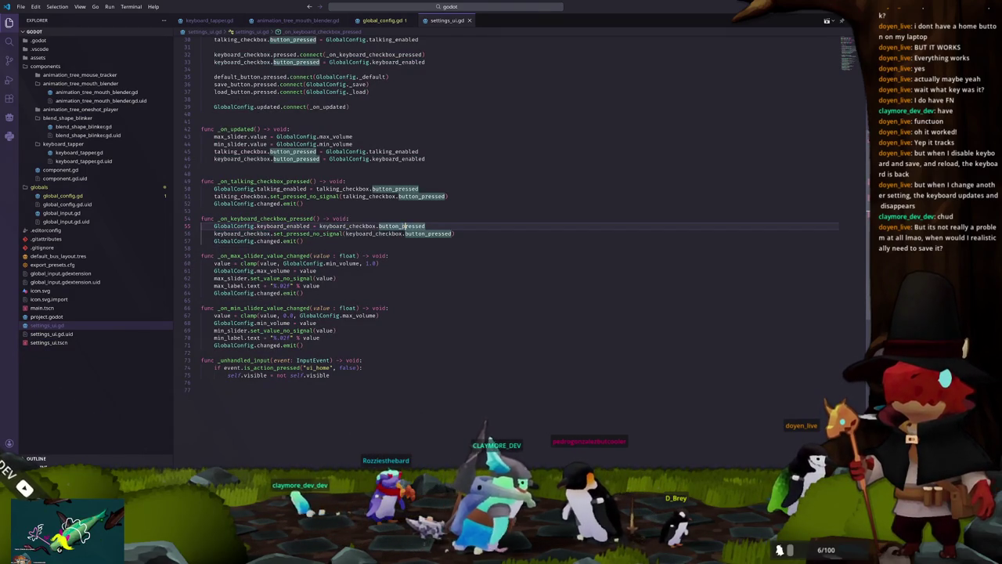
left_click(256, 233)
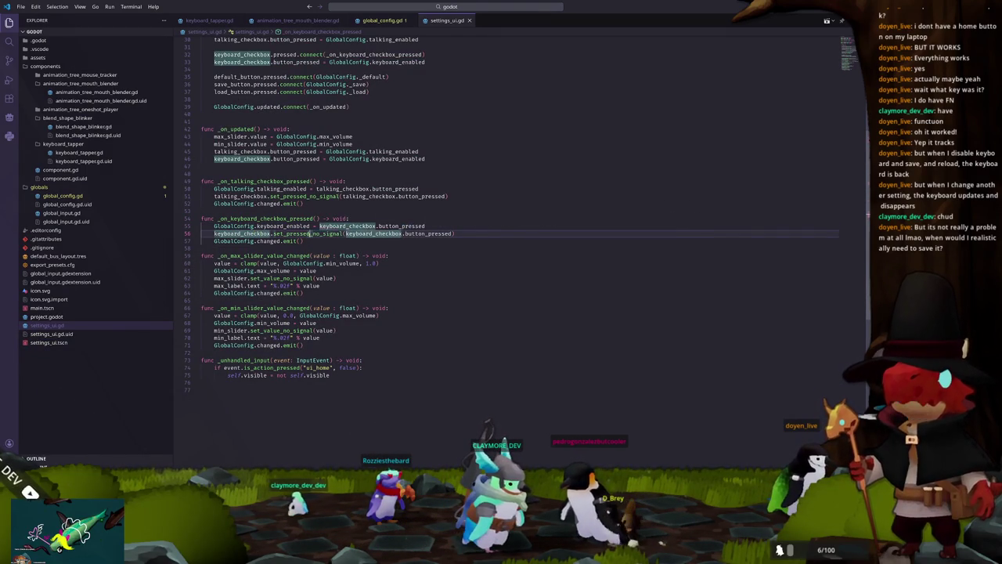
left_click(310, 234)
left_click(428, 233)
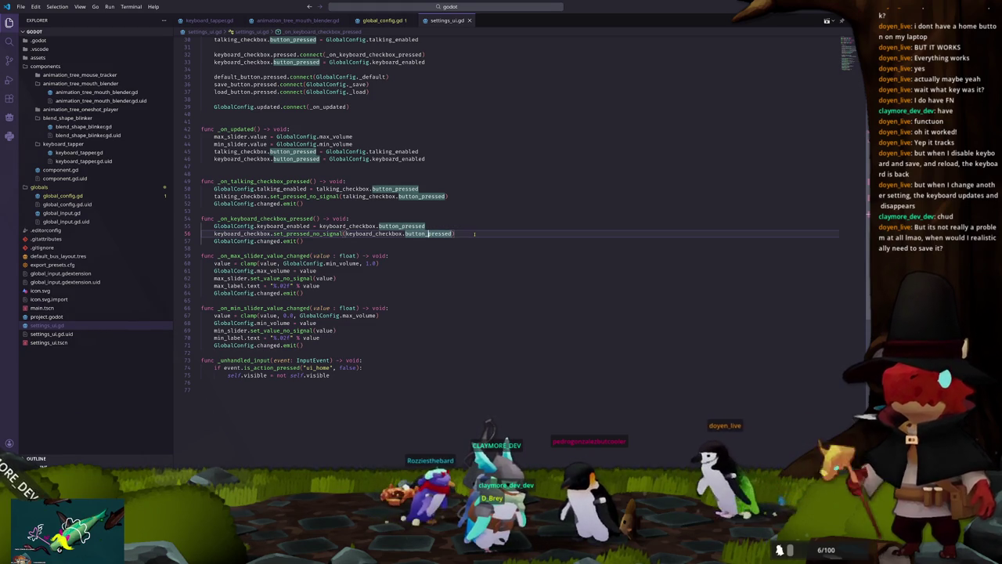
left_click(316, 241)
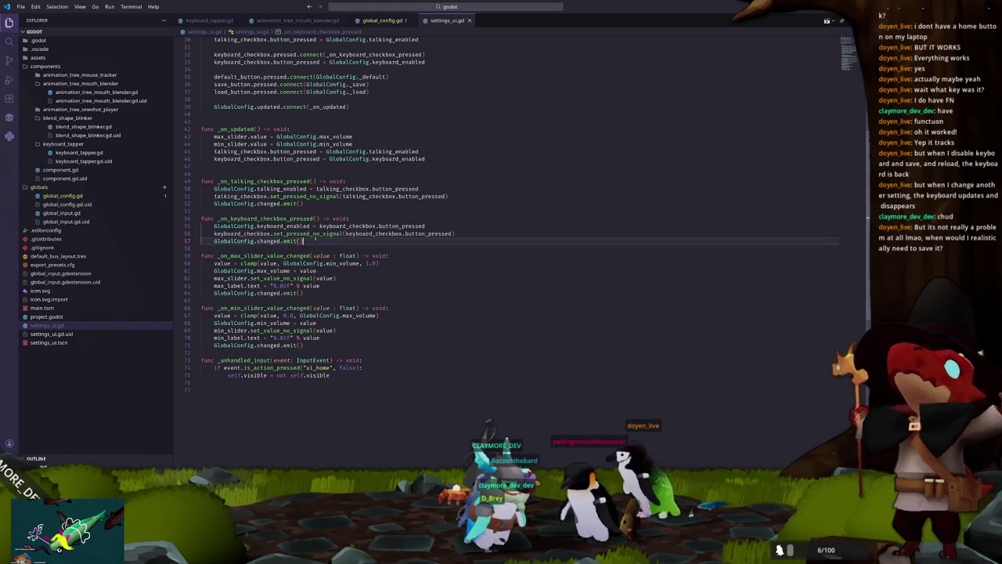
scroll(313, 240, "down", 1)
scroll(313, 241, "up", 2)
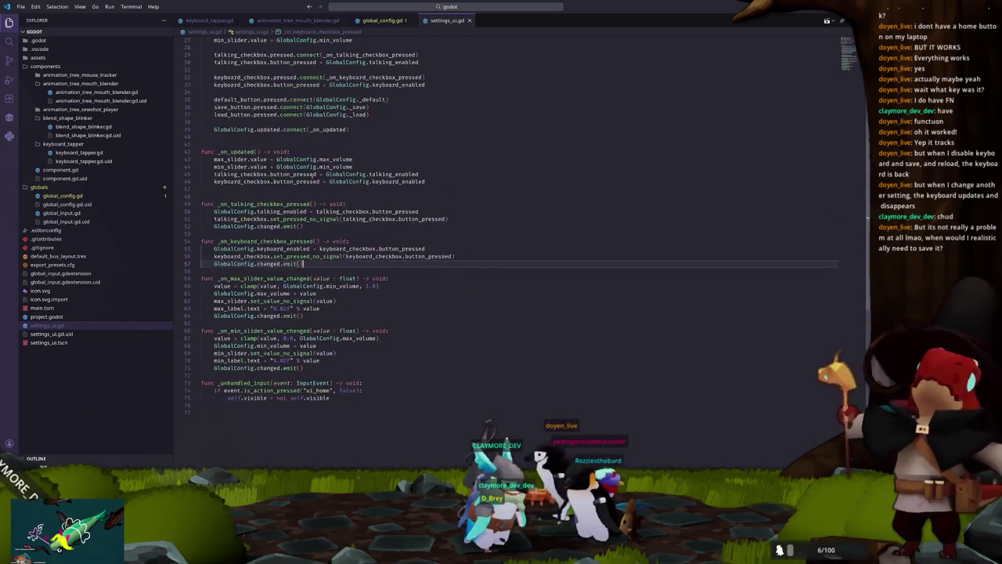
scroll(293, 116, "up", 2)
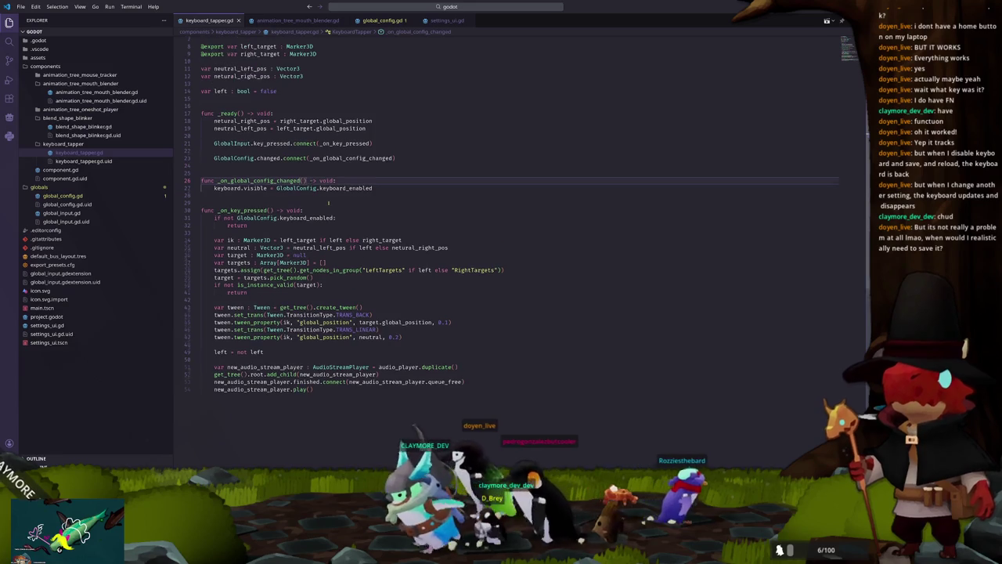
Inspect _on_global_config_changed's keyboard_enabled visibility line, then enable Keyboard in the pet's menu.
left_click(287, 198)
double_click(258, 181)
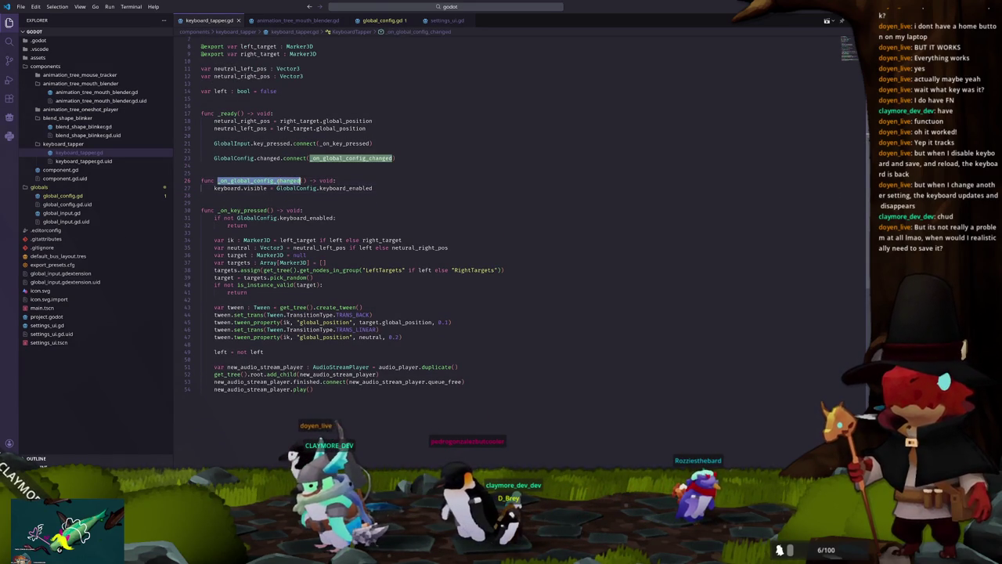
scroll(259, 181, "up", 2)
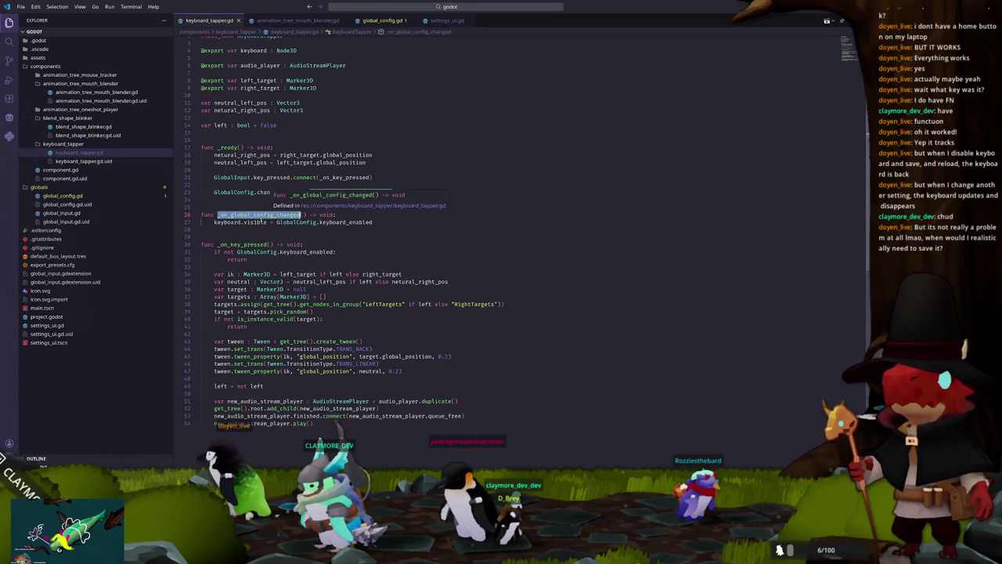
left_click(255, 222)
left_click(395, 223)
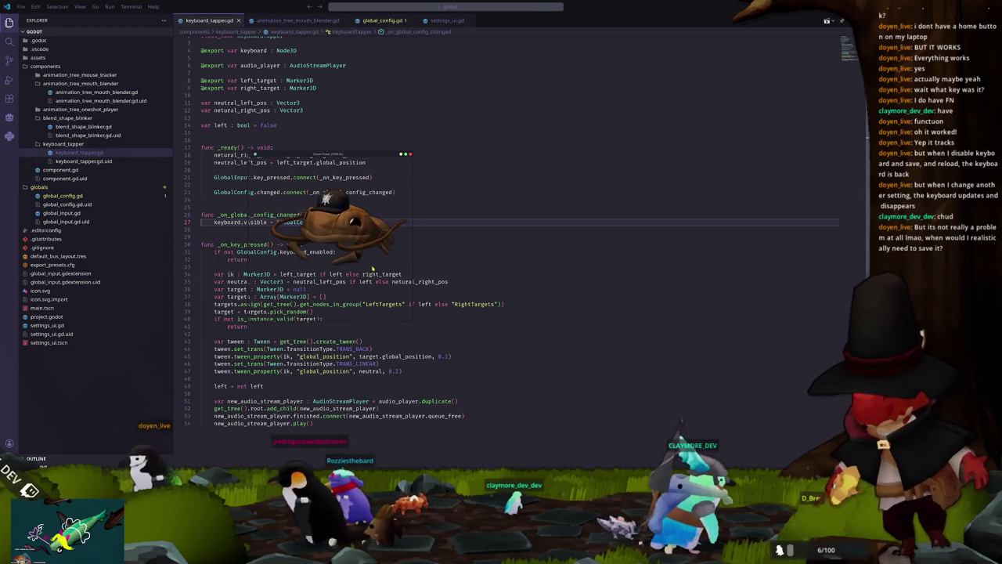
right_click(358, 274)
left_click(355, 292)
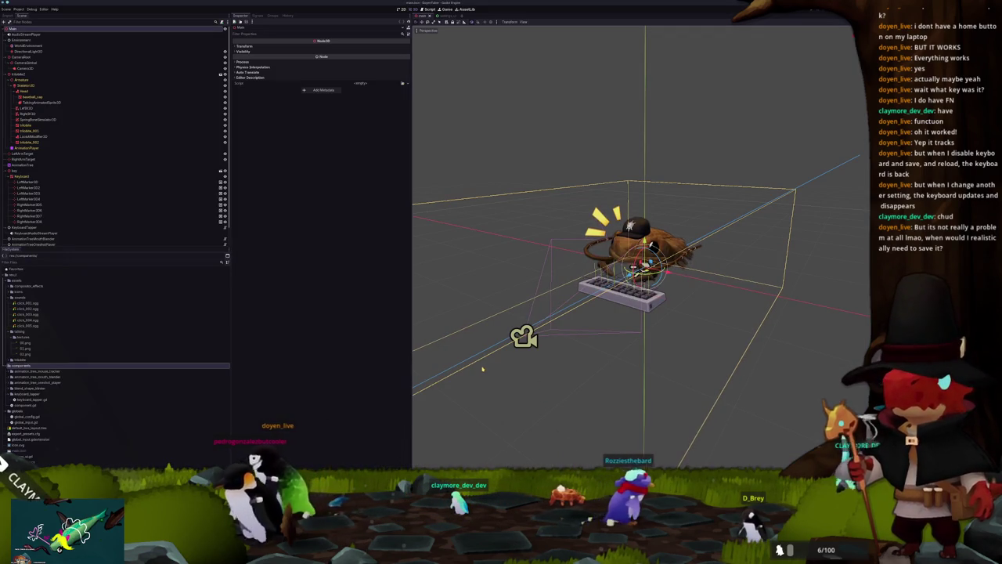
Run the project with F5 and toggle the pet's Keyboard setting off and back on.
key("F5")
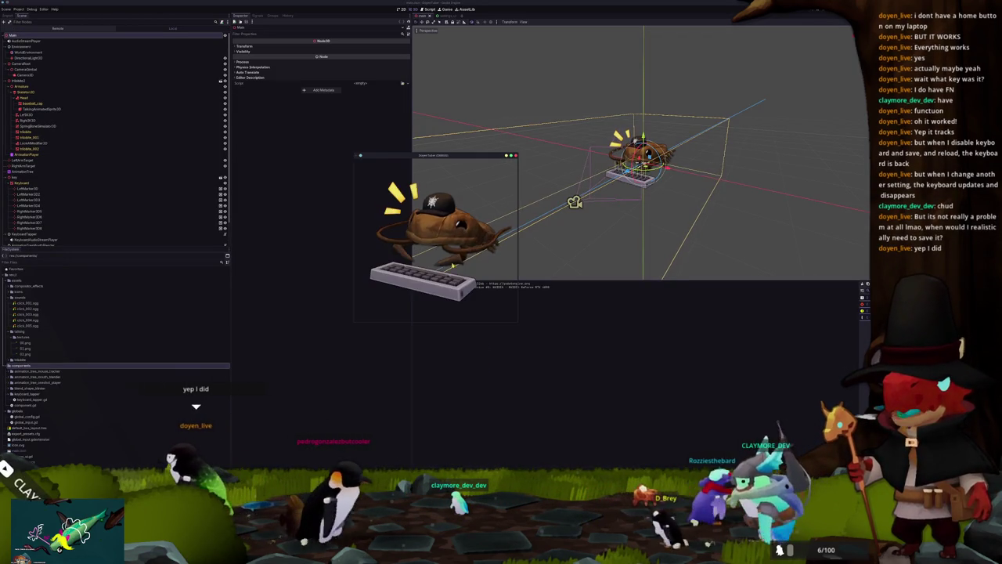
right_click(458, 282)
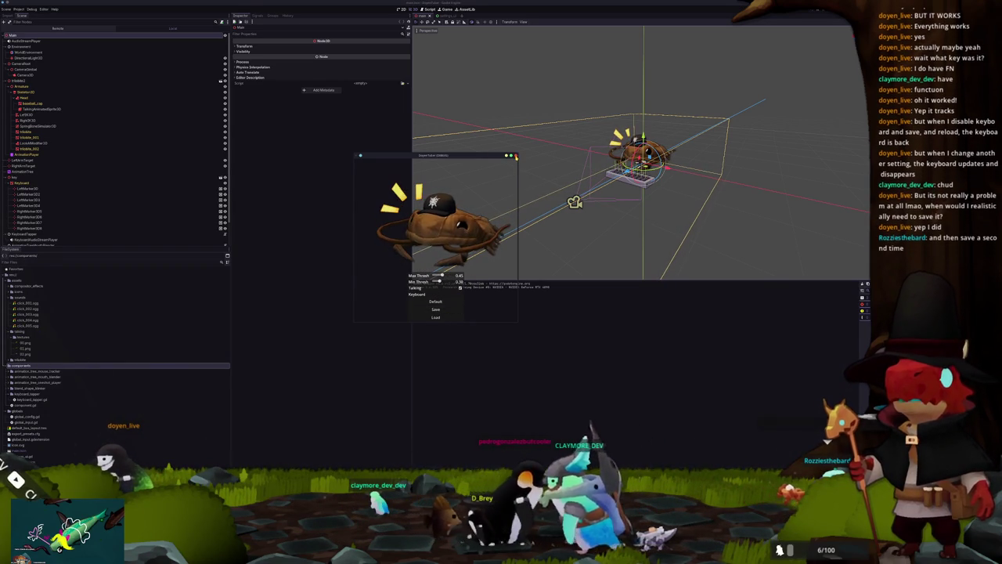
left_click(431, 284)
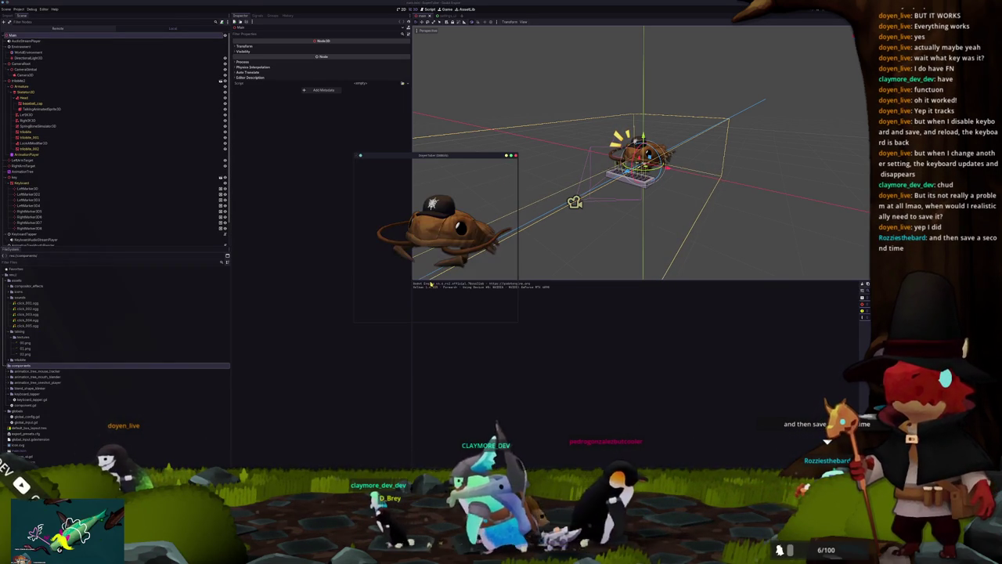
right_click(432, 283)
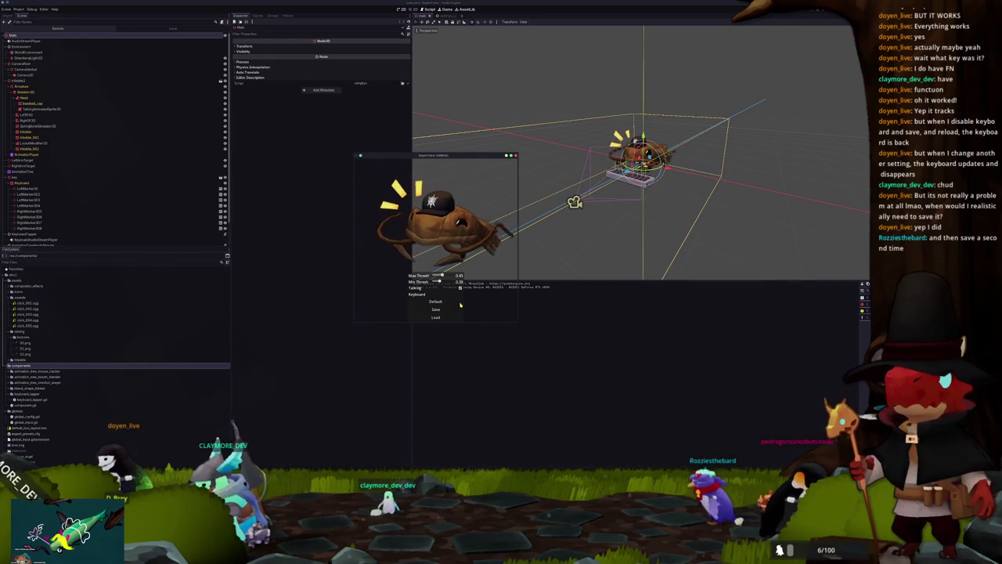
left_click(459, 295)
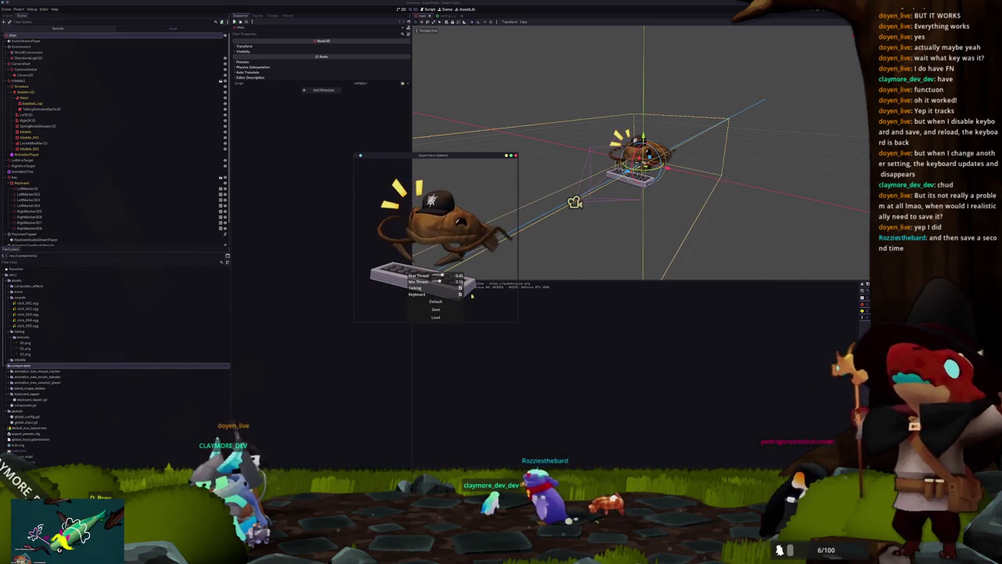
left_click(460, 295)
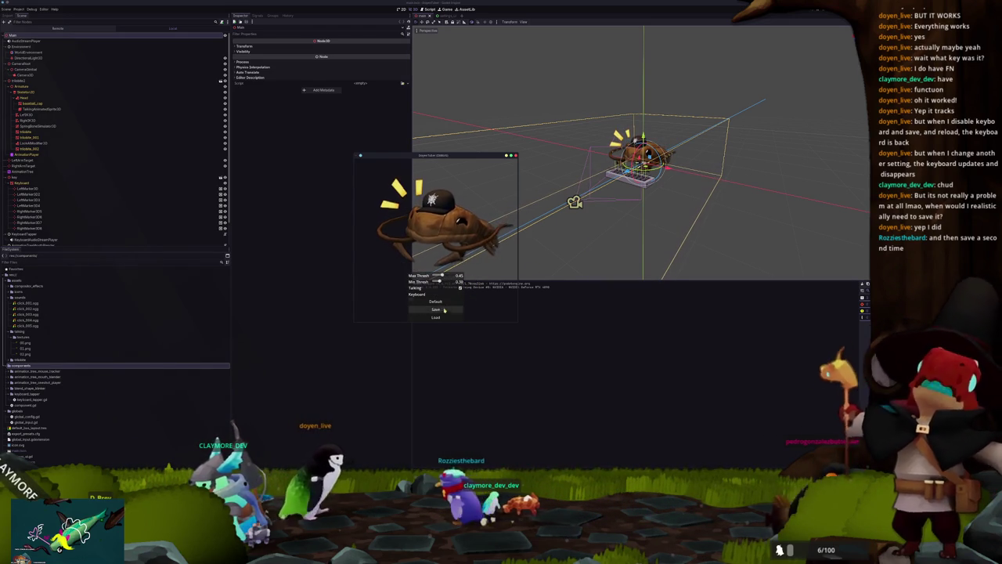
left_click(460, 294)
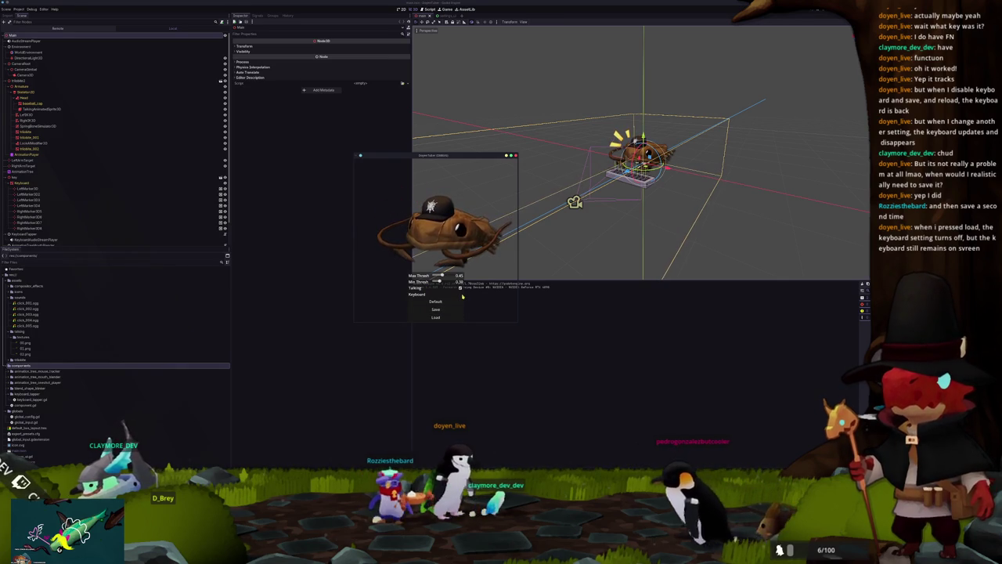
left_click(461, 295)
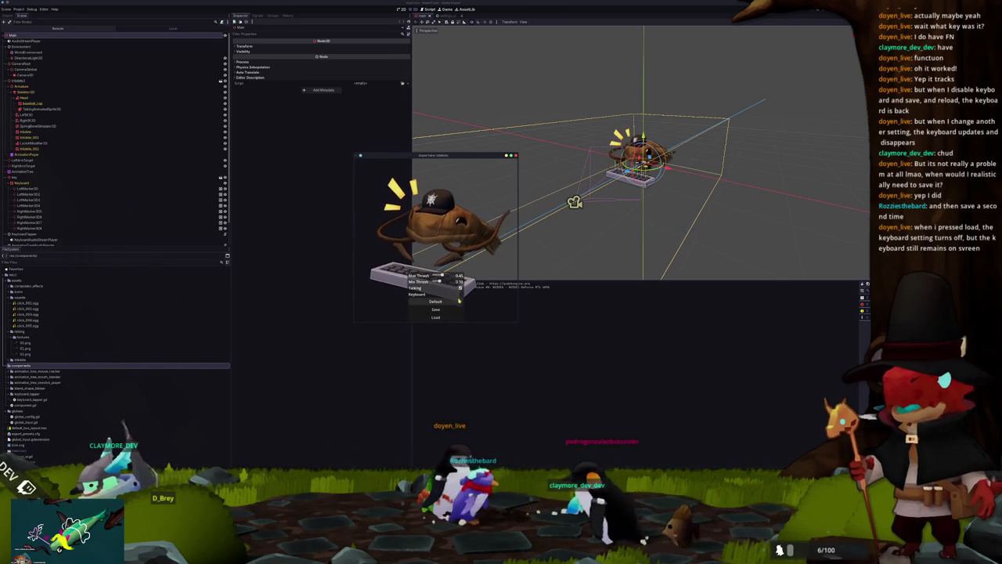
key("alt+Tab")
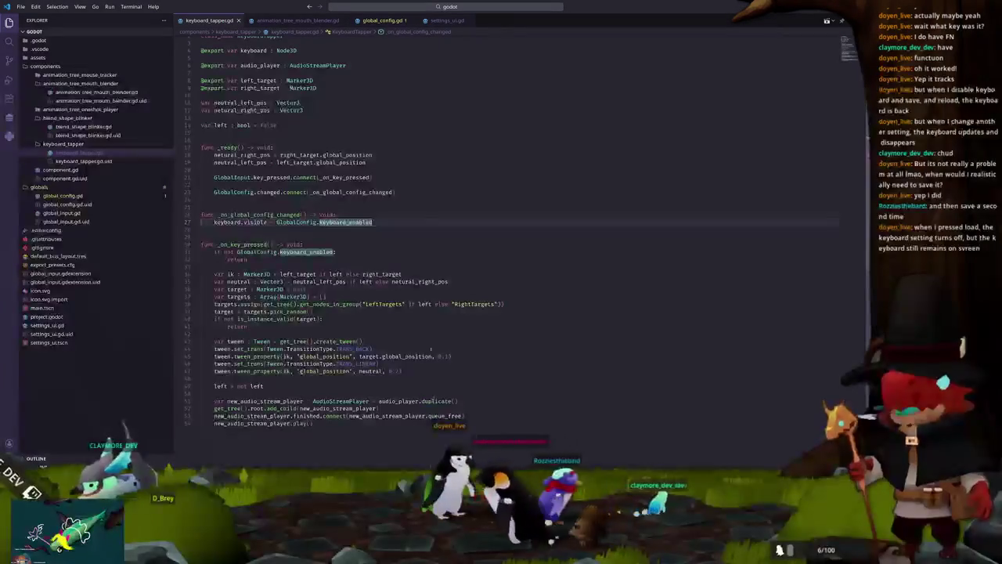
Add changed.emit after updated.emit() in global_config.gd's _load function and save the file.
key("Down")
scroll(433, 400, "down", 1)
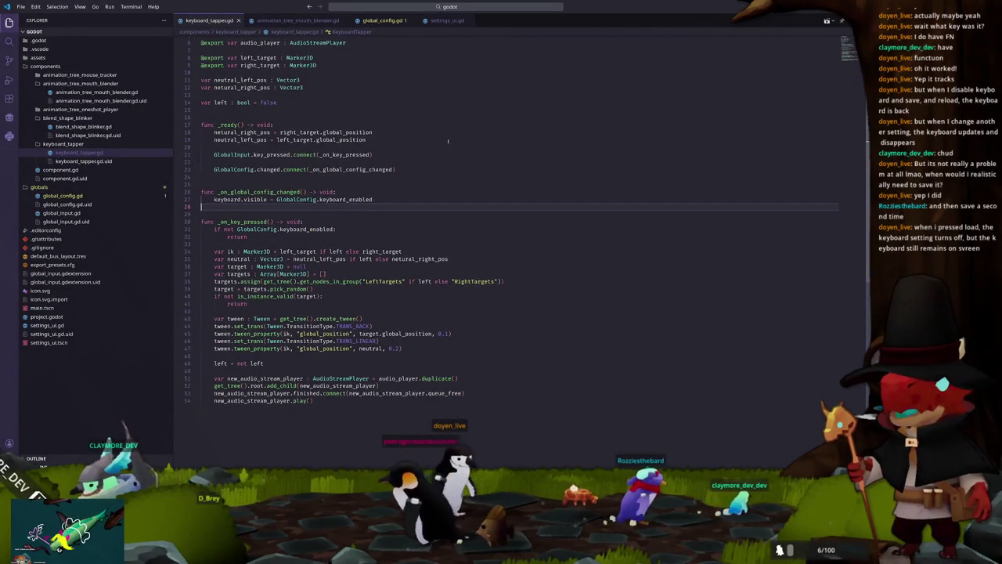
key("ctrl+Page_Down")
key("ctrl+Page_Down")
scroll(273, 313, "up", 1)
left_click(275, 266)
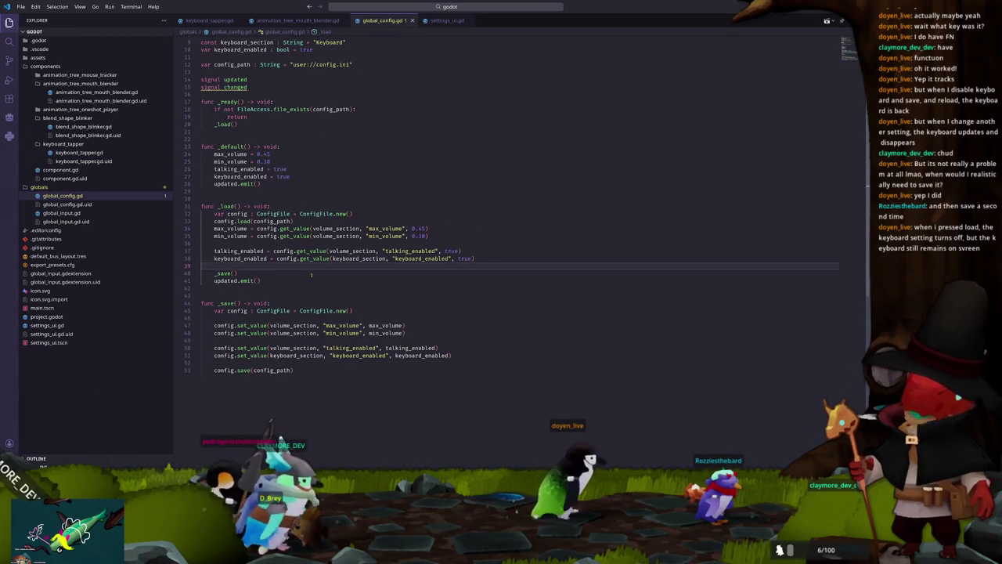
key("Down")
key("Down")
key("Down")
type("changed.emit")
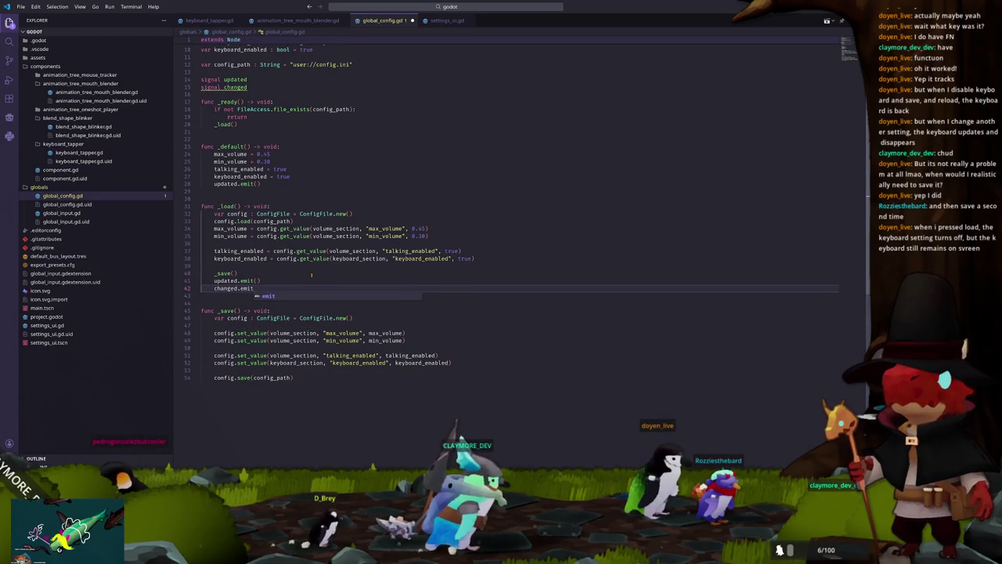
key("Down")
key("ctrl+s")
Run the game with F5 to test the fix and bring the Godot editor forward.
key("F5")
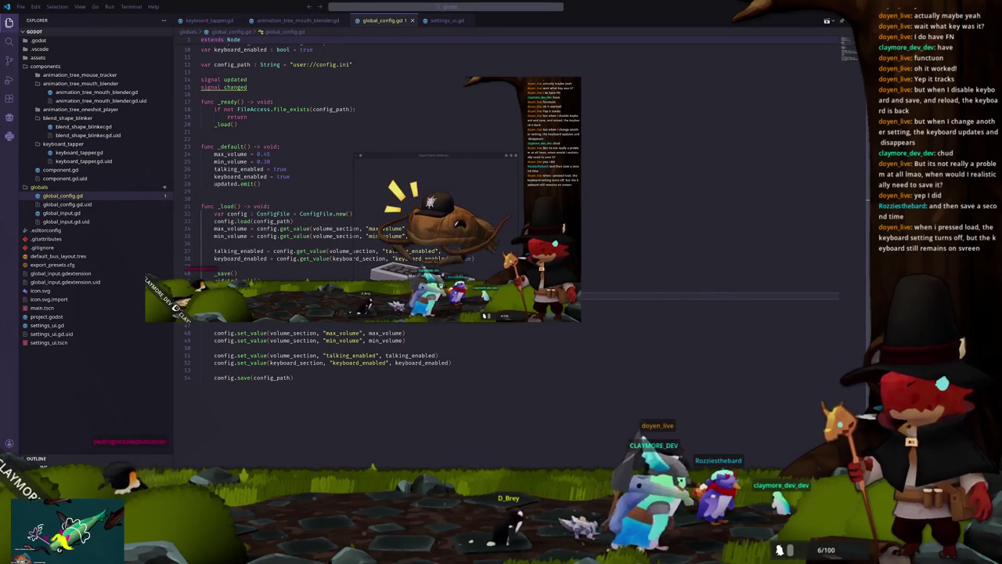
key("alt+F4")
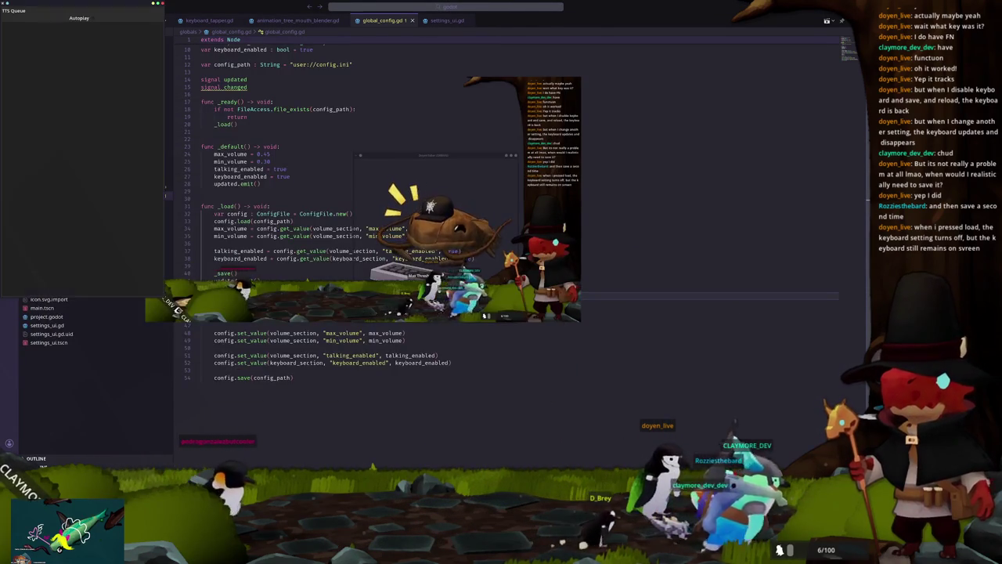
key("alt+Tab")
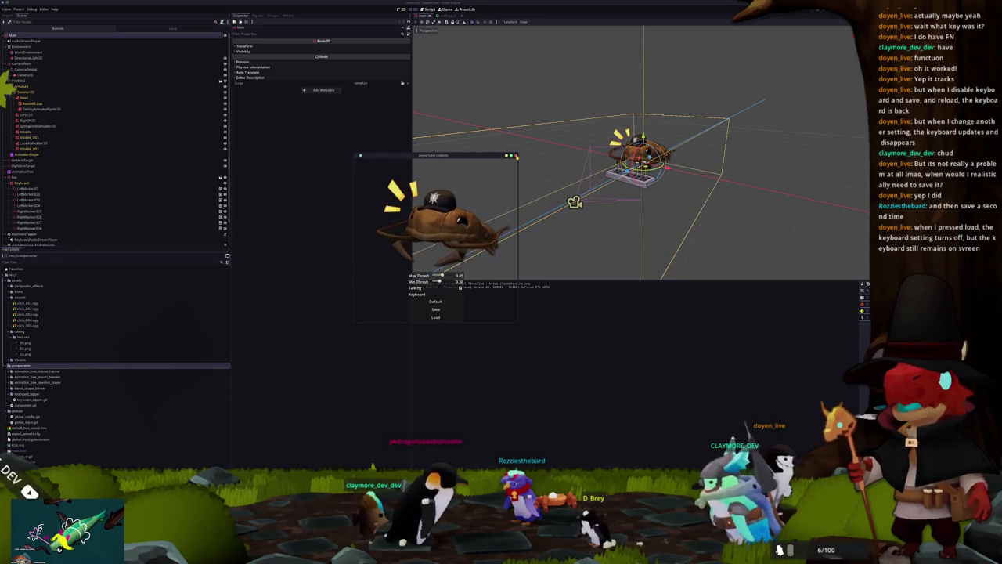
Close the running app preview and orbit the 3D view around the avatar.
left_click(512, 156)
left_click(779, 167)
scroll(777, 166, "down", 3)
left_click_drag(776, 166, 769, 187)
Export the project for all presets from Project > Export…, then close the dialog.
left_click(20, 9)
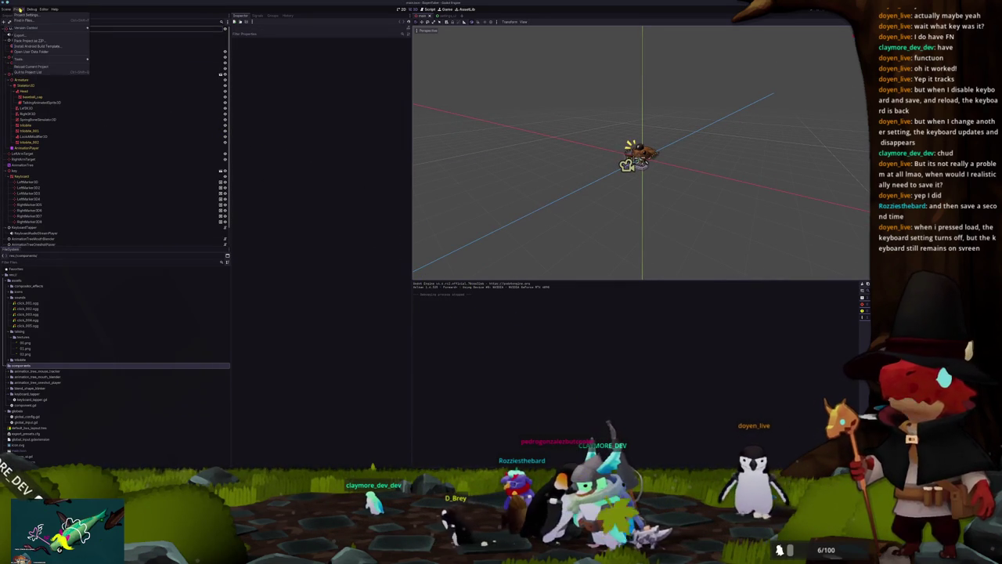
left_click(21, 35)
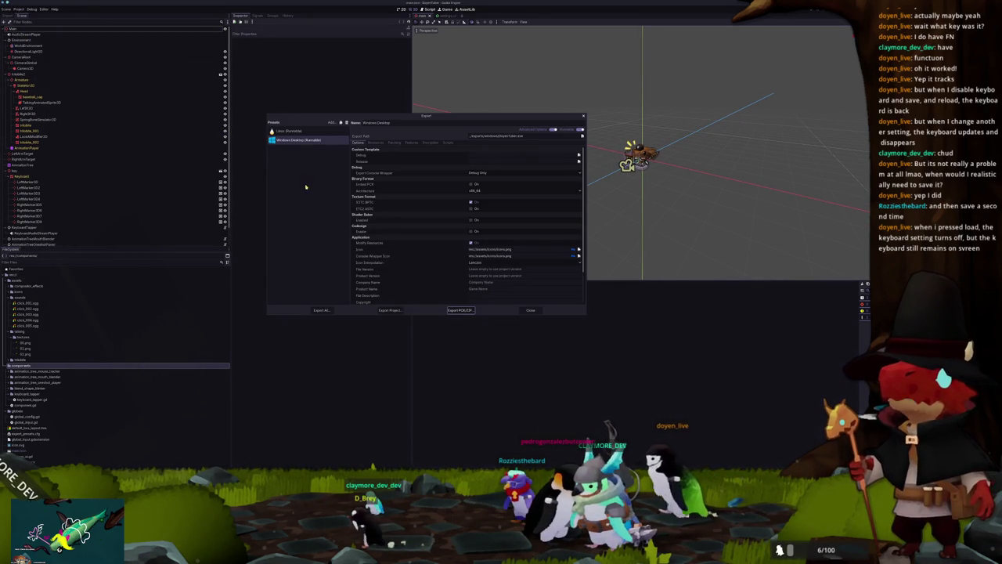
left_click(321, 311)
left_click(451, 249)
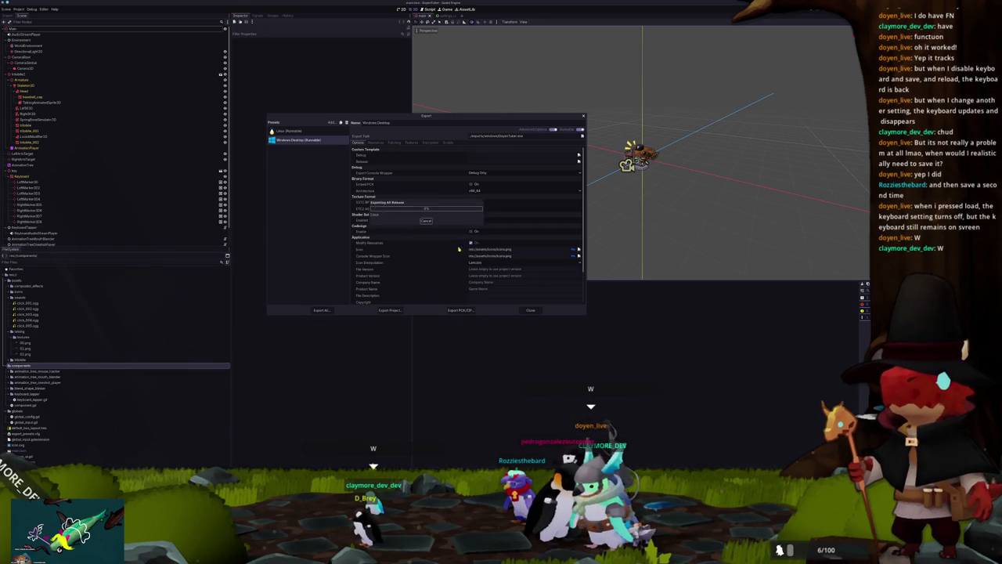
left_click(528, 310)
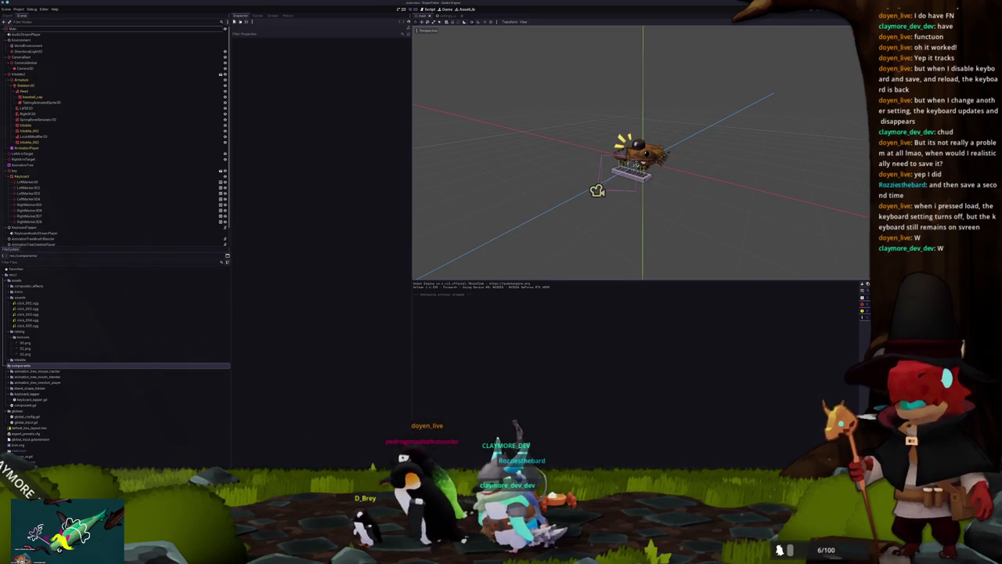
key("F5")
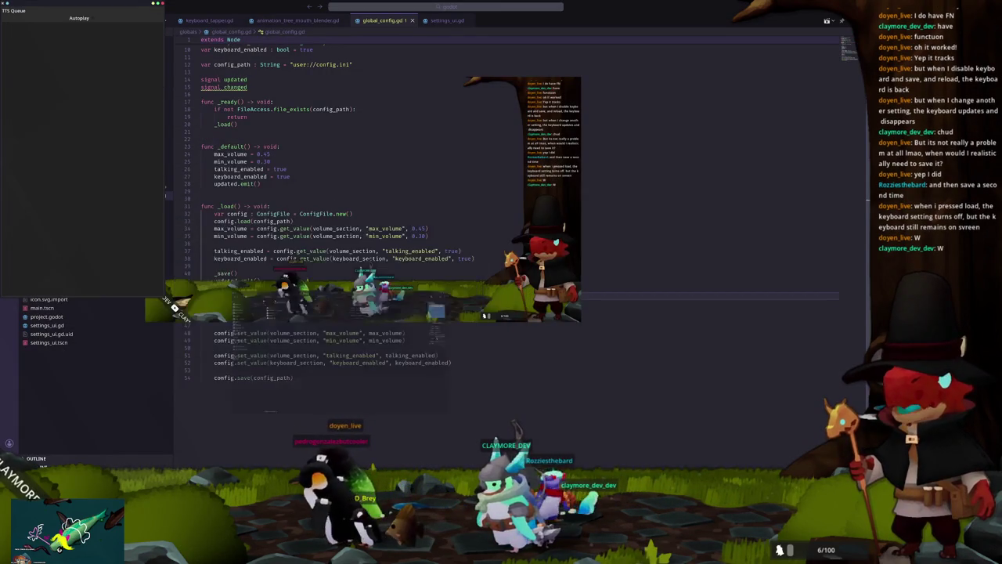
Check config.ini in the app's saved-data folder and browse the app_userdata Hadobyte folder.
left_click(485, 315)
left_click_drag(320, 92, 581, 149)
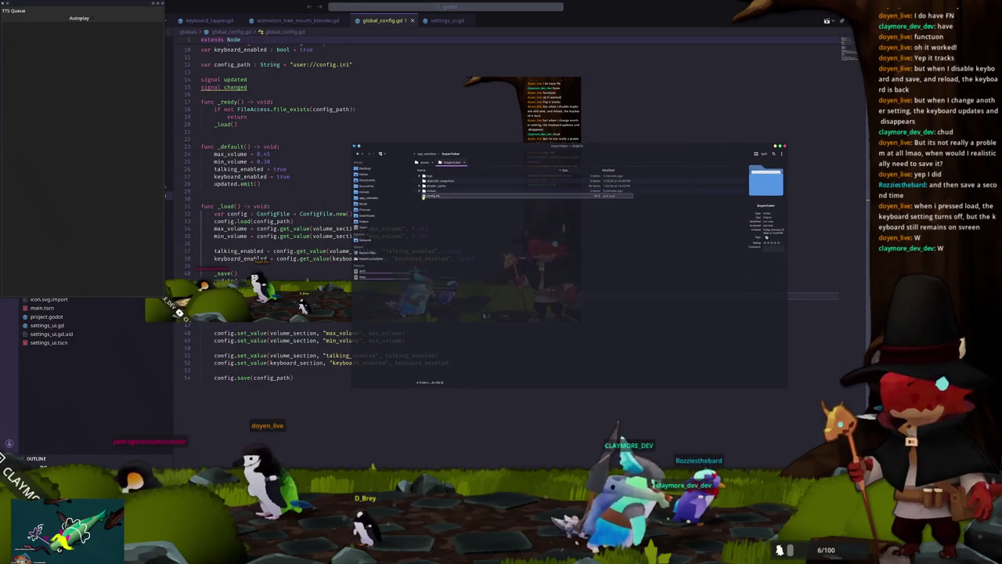
left_click(429, 195)
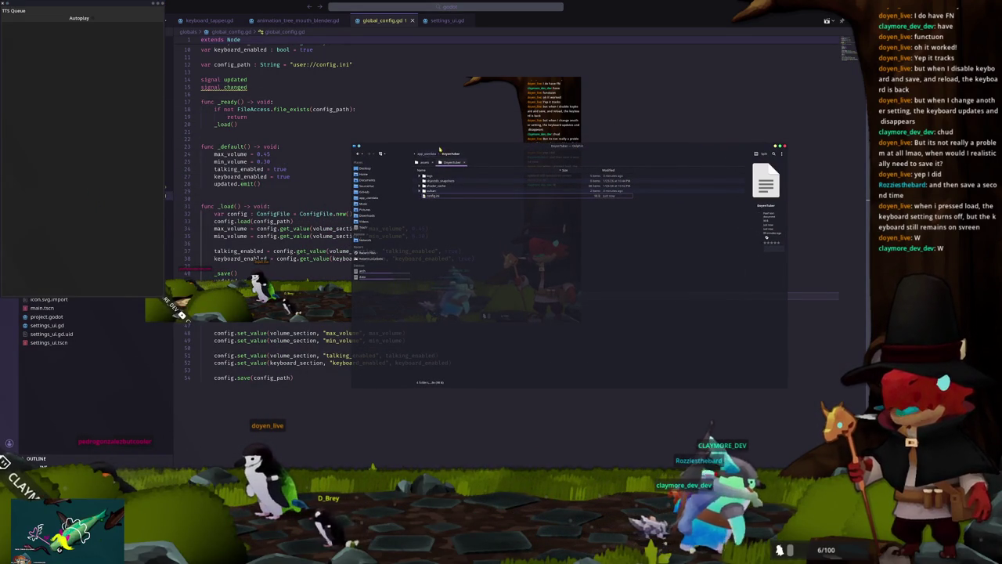
left_click(453, 154)
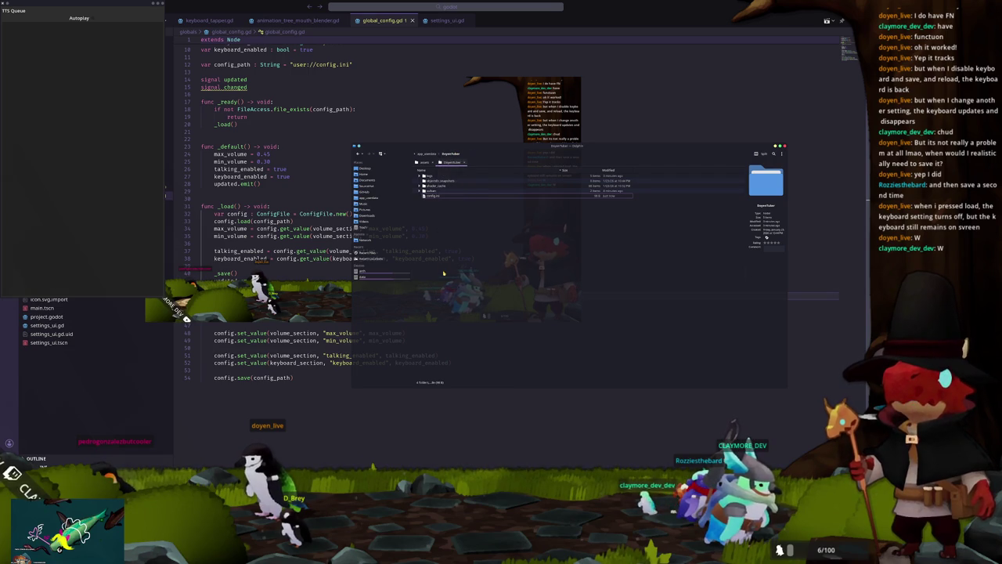
left_click(371, 199)
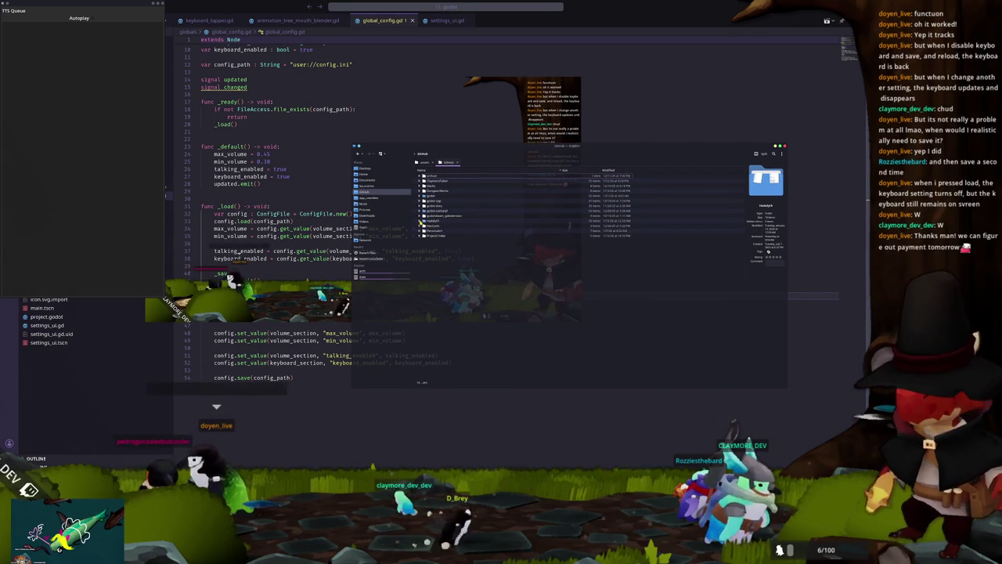
left_click(421, 221)
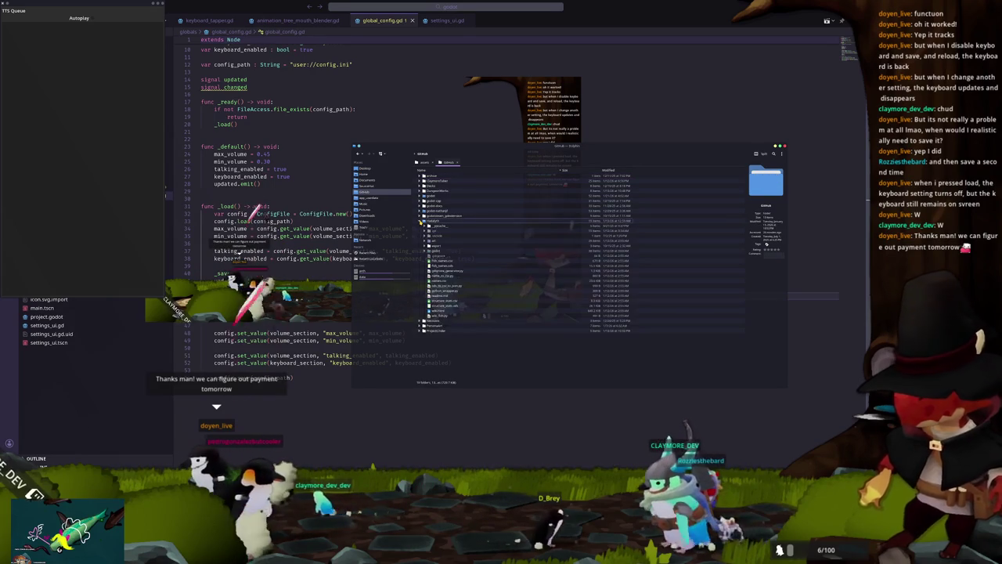
key("Left")
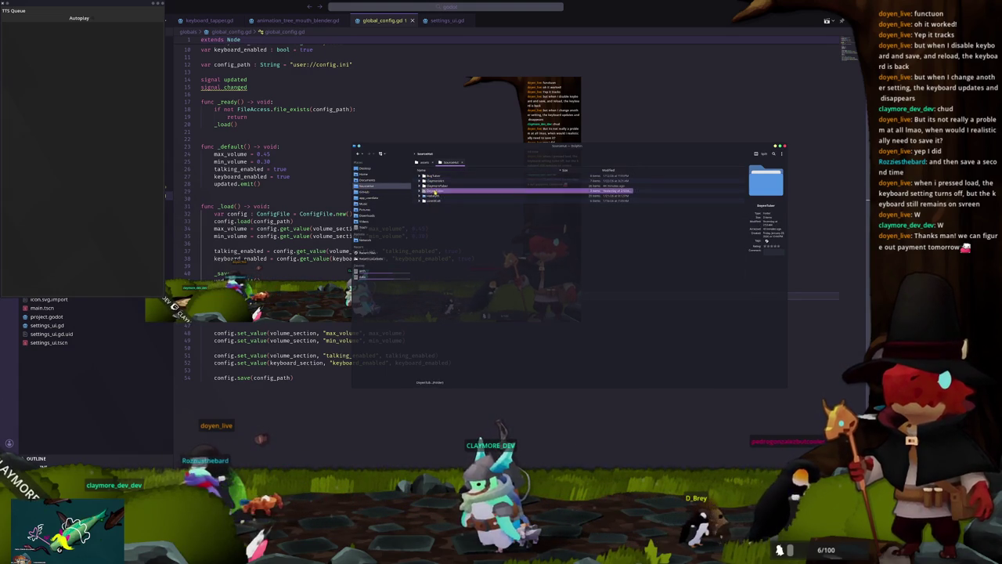
Compress the DoyenTuber windows export folder into an archive named DoyenTuber.zip.
double_click(435, 191)
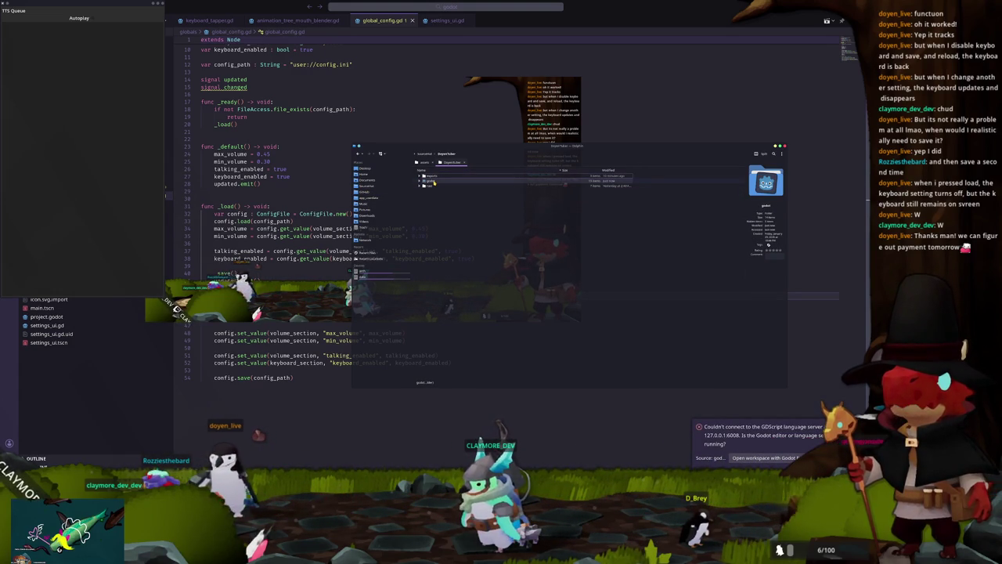
double_click(432, 181)
left_click(450, 155)
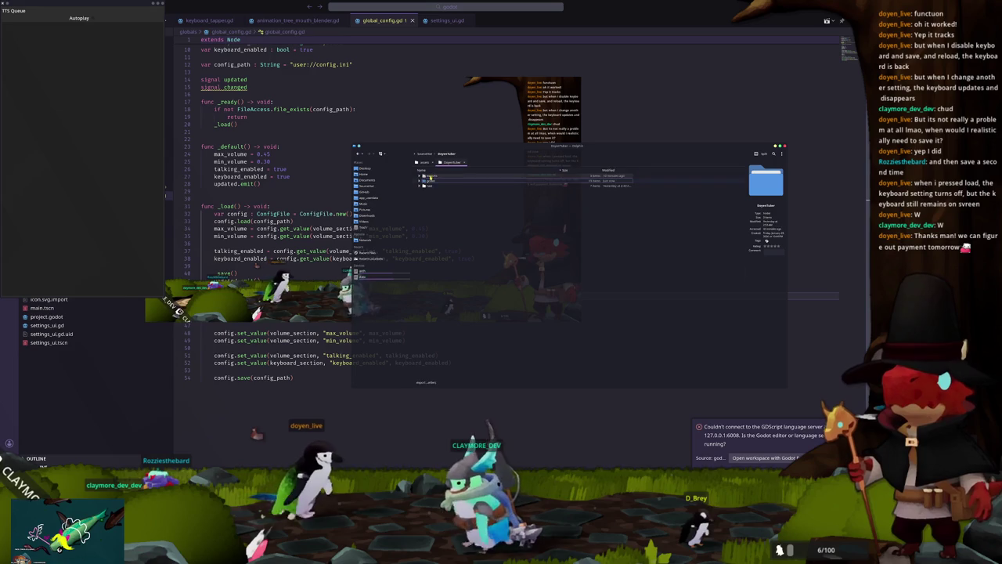
left_click(421, 180)
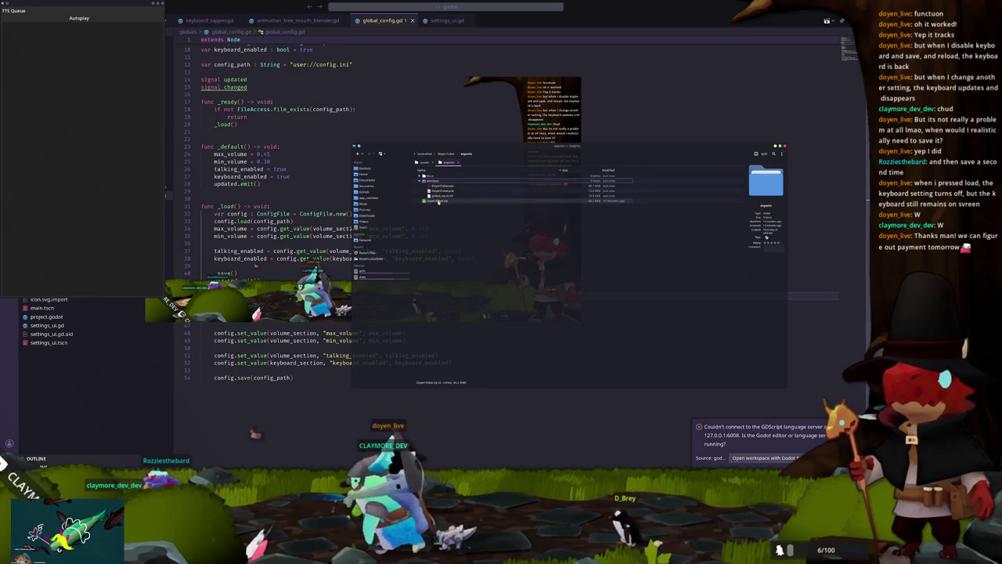
left_click(435, 201)
right_click(429, 181)
left_click(456, 291)
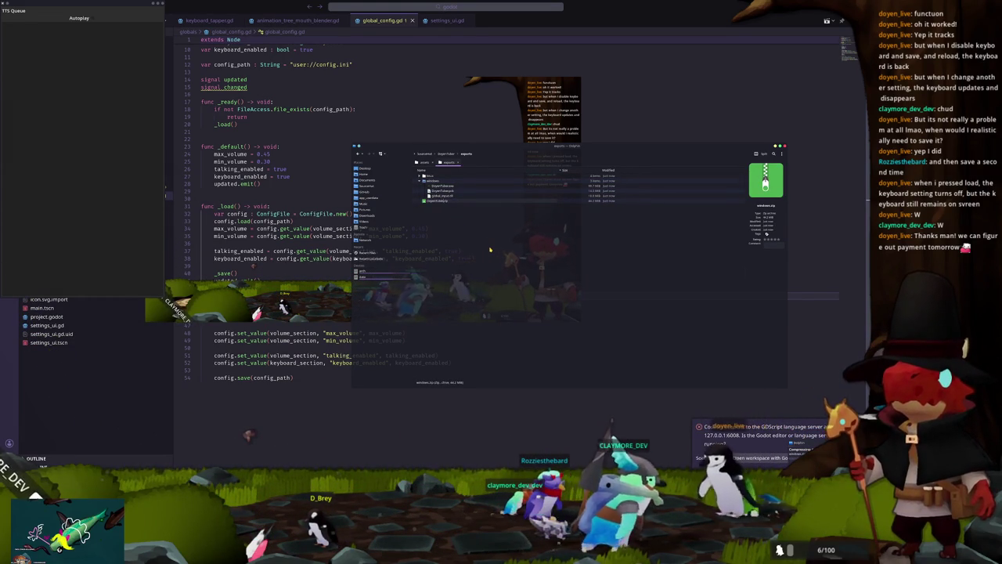
key("Return")
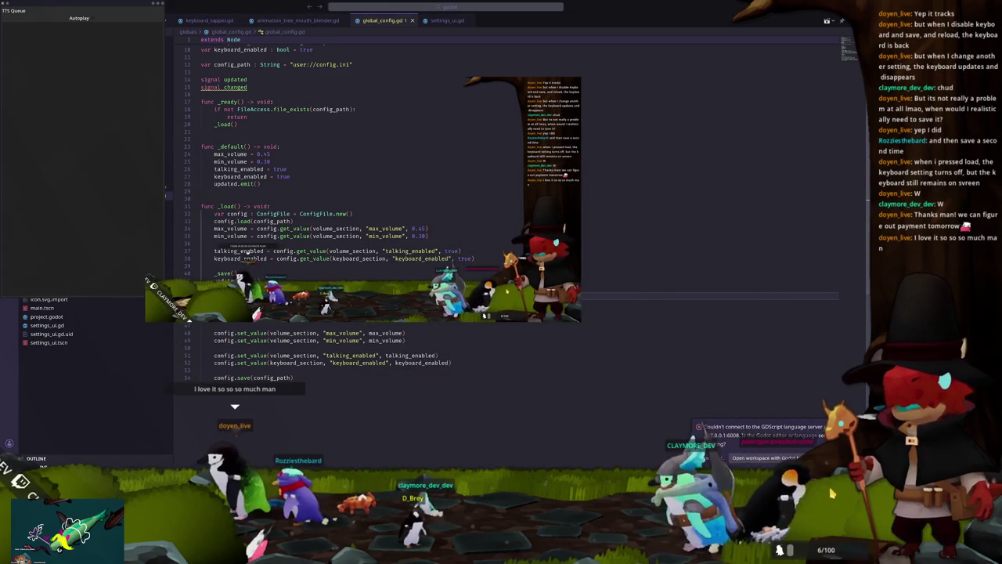
Close Blender and then Substance Painter, answering each one's save prompt.
left_click(772, 21)
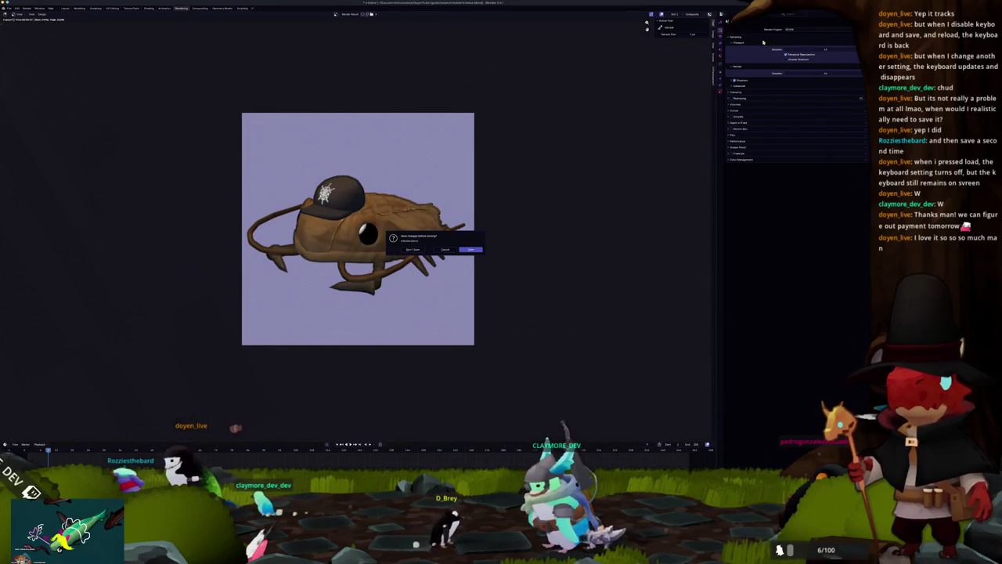
left_click(471, 250)
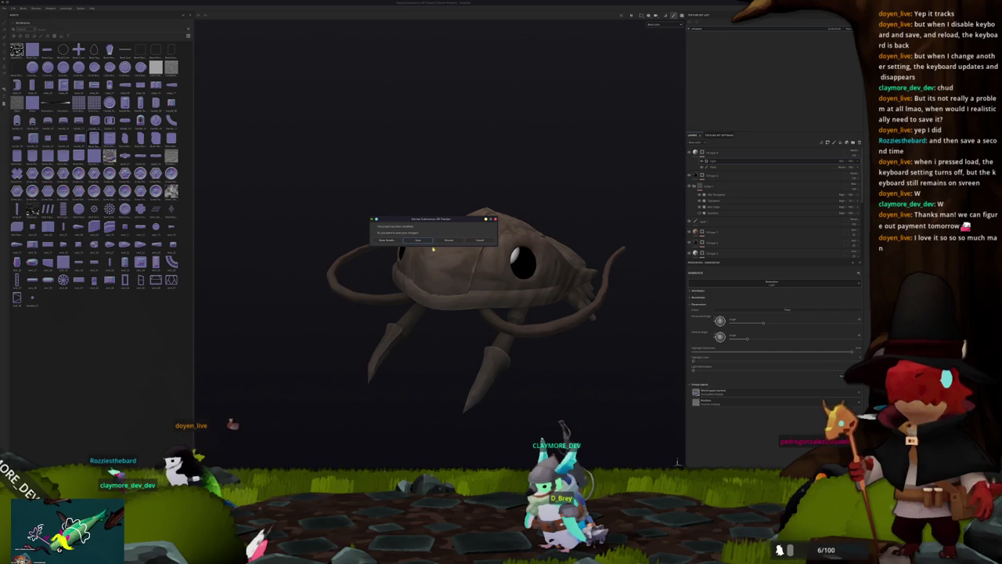
left_click(448, 240)
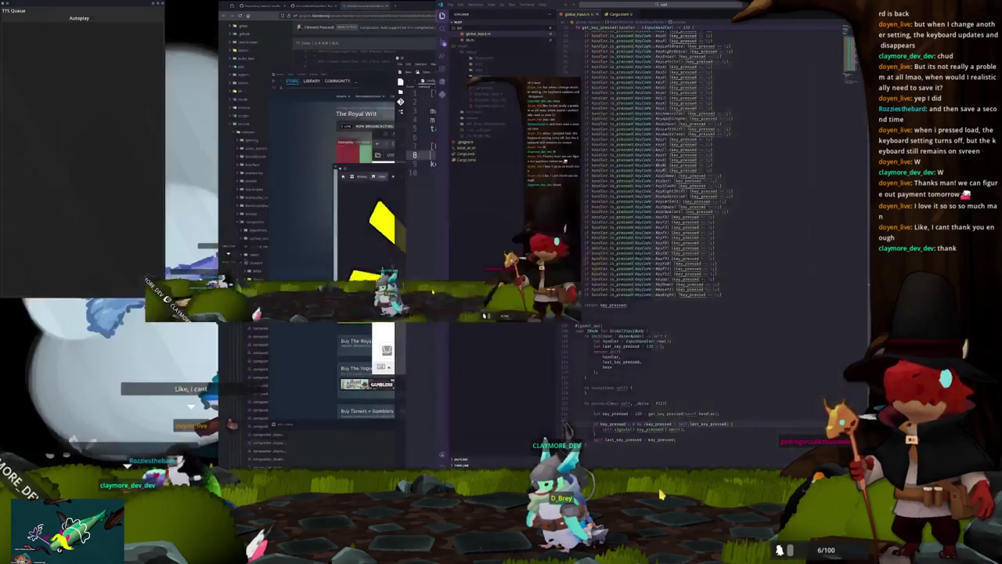
Reload config.ini in Kate so it shows talking_enabled=true and keyboard_enabled=false.
left_click(671, 358)
scroll(669, 353, "up", 1)
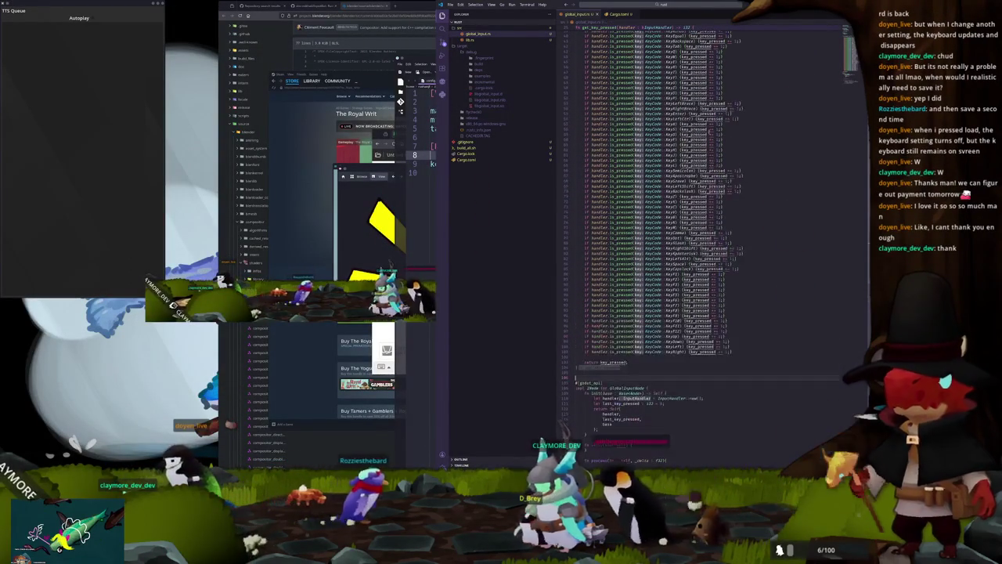
scroll(596, 423, "up", 3)
key("alt+Tab")
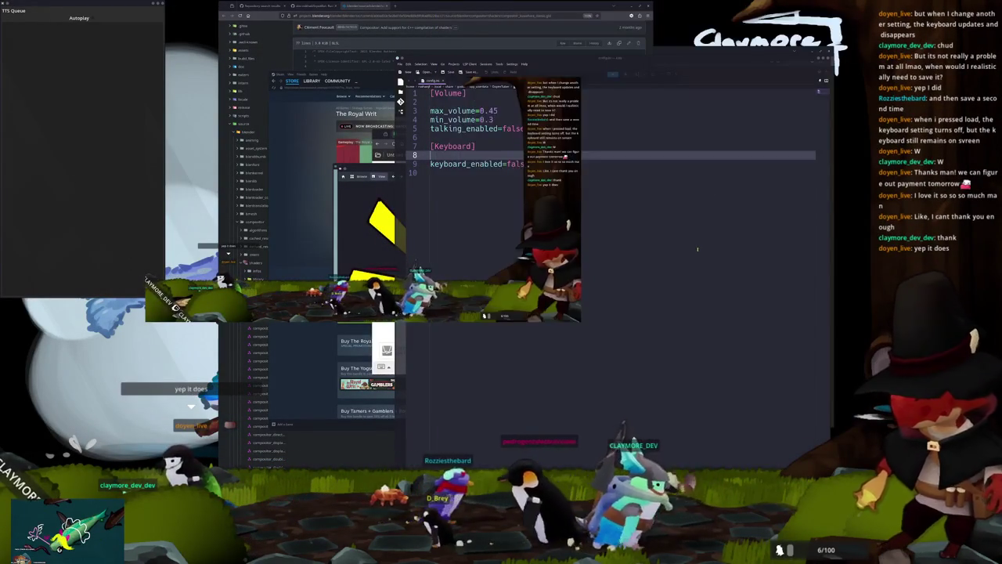
left_click(799, 100)
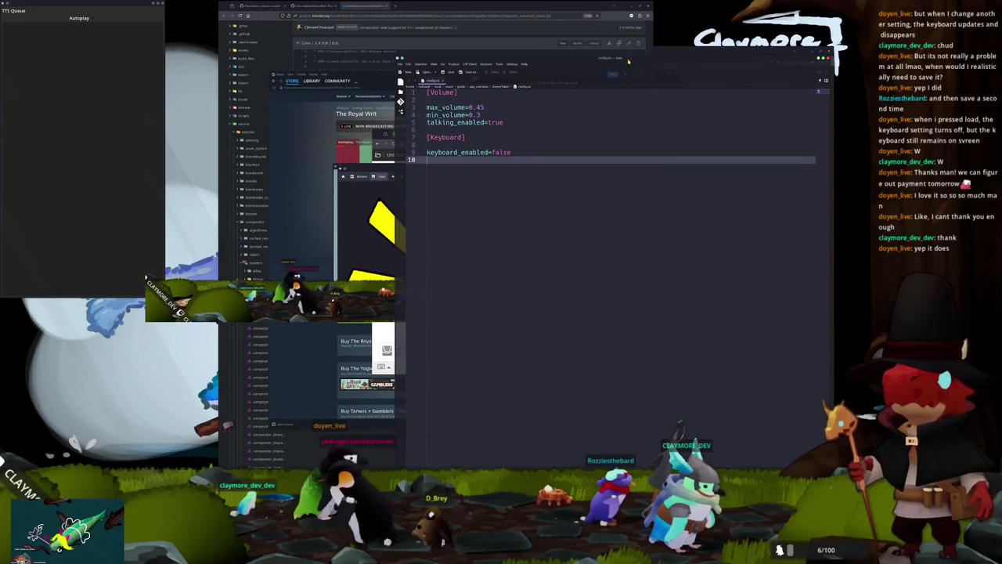
left_click_drag(597, 144, 590, 89)
scroll(685, 339, "down", 5)
scroll(685, 339, "up", 1)
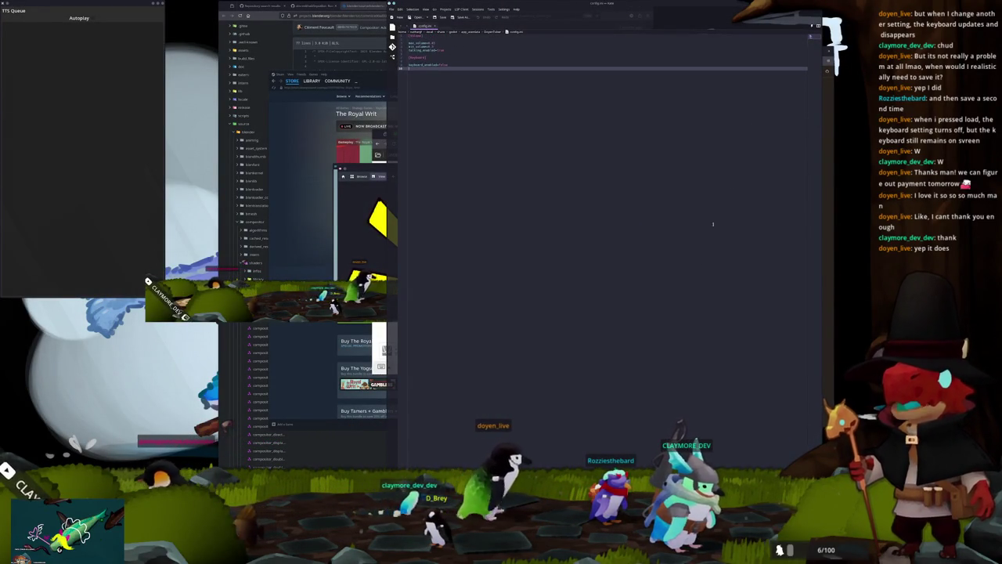
Close Kate and the remaining browser windows.
key("ctrl+q")
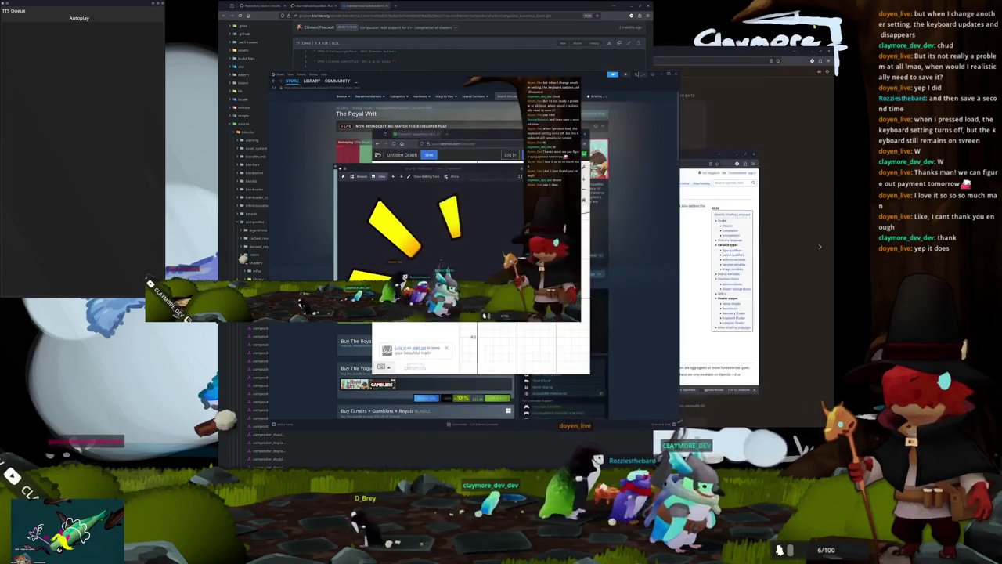
left_click(827, 53)
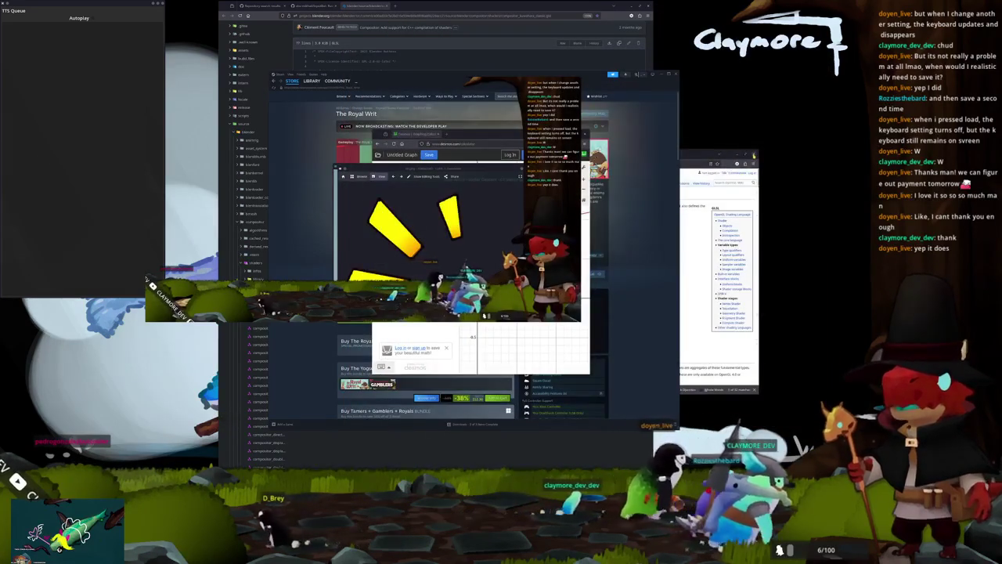
key("ctrl+shift+w")
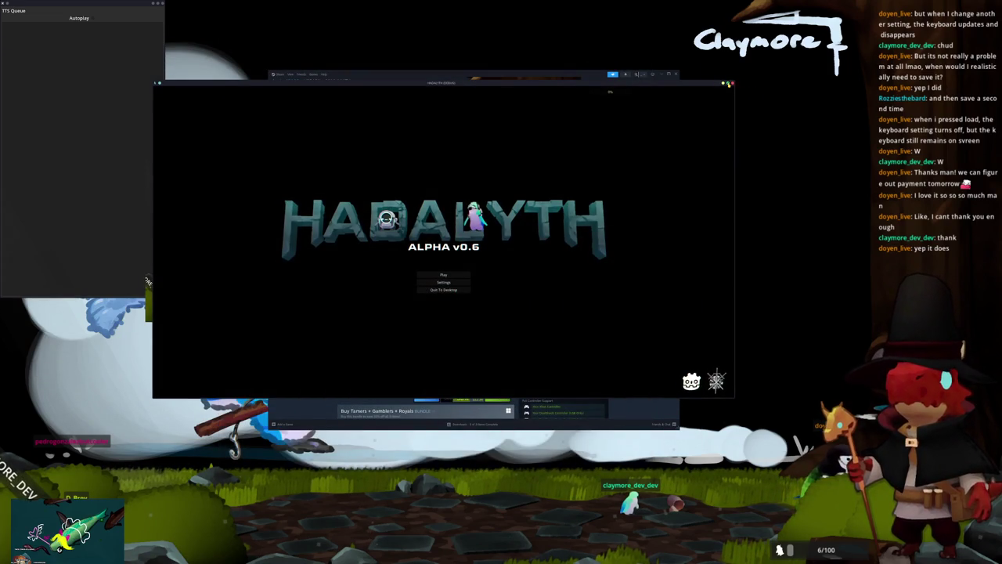
Maximize the Hadalyth window and load the Voyager save from slot 1.
left_click(727, 83)
left_click(437, 294)
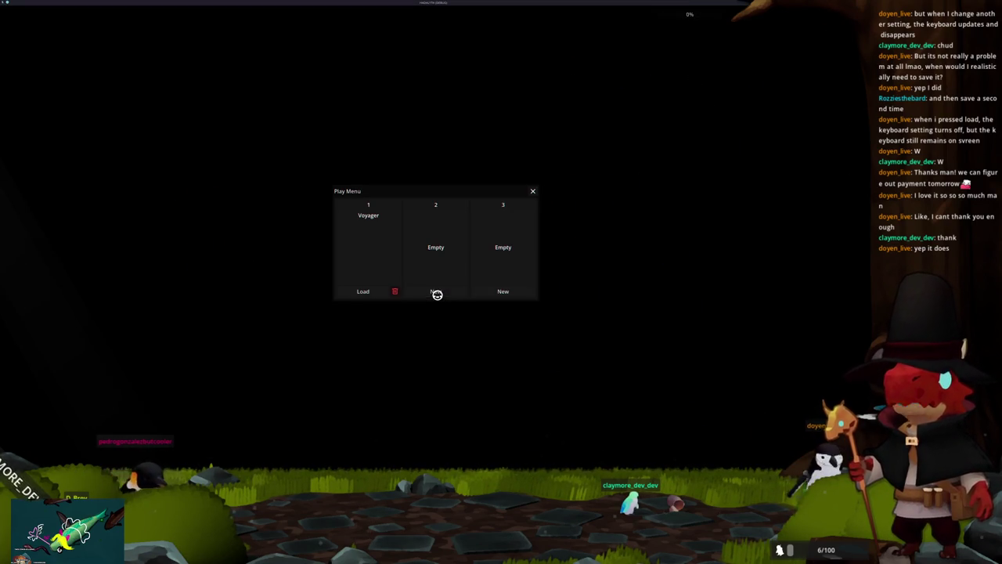
left_click(367, 291)
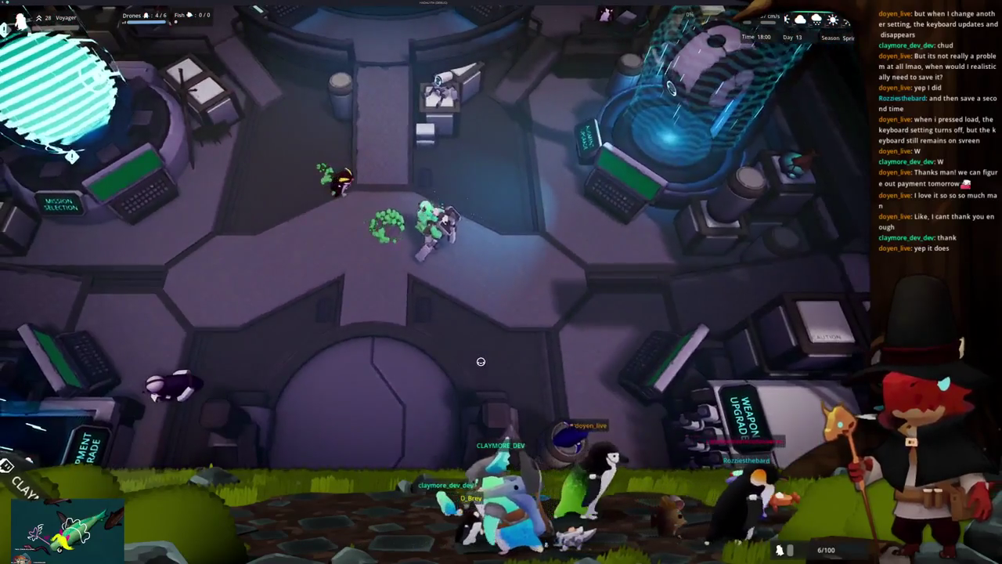
Walk to the pad, enter build mode, pick Huge Housing, then cancel its placement.
key("s")
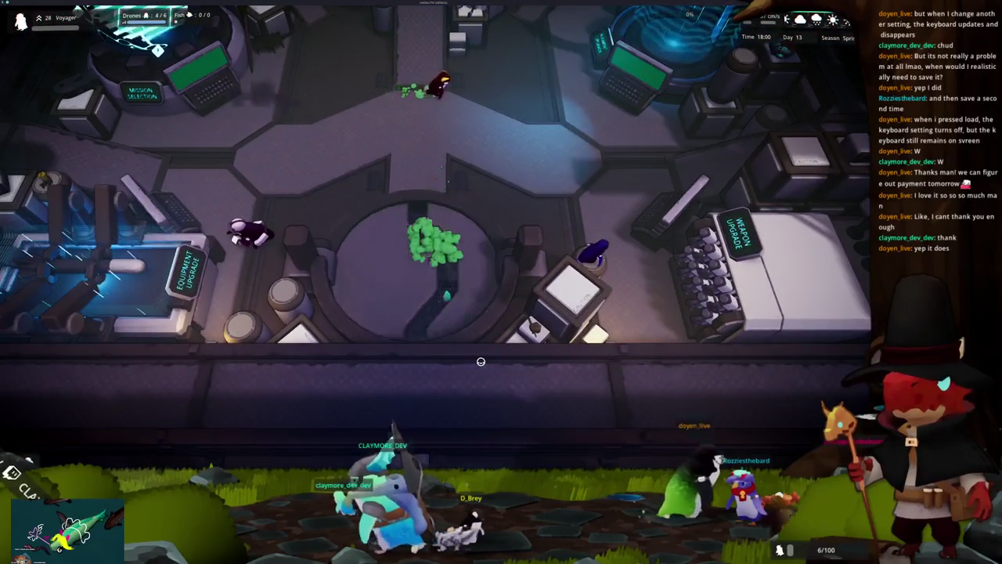
key("b")
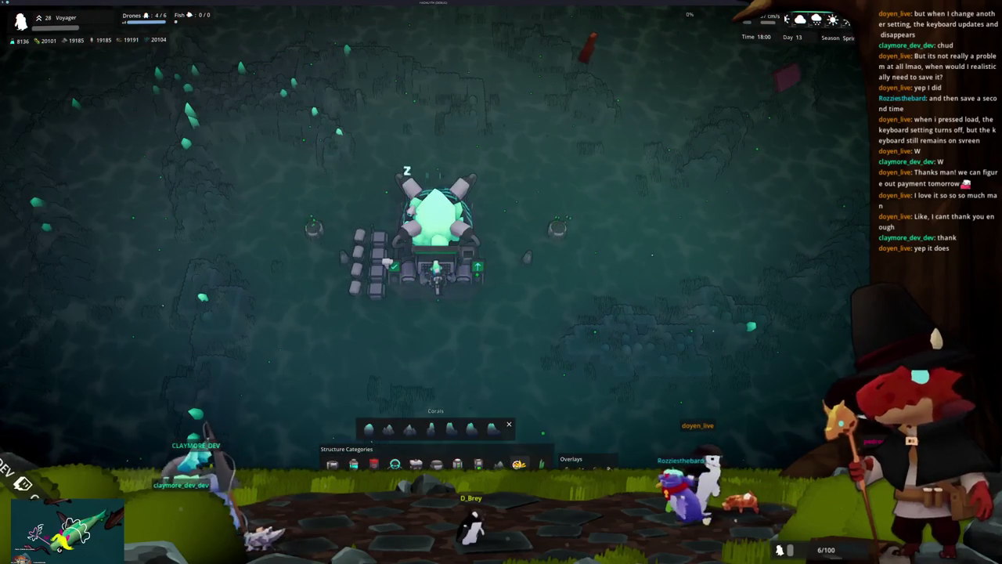
left_click(462, 430)
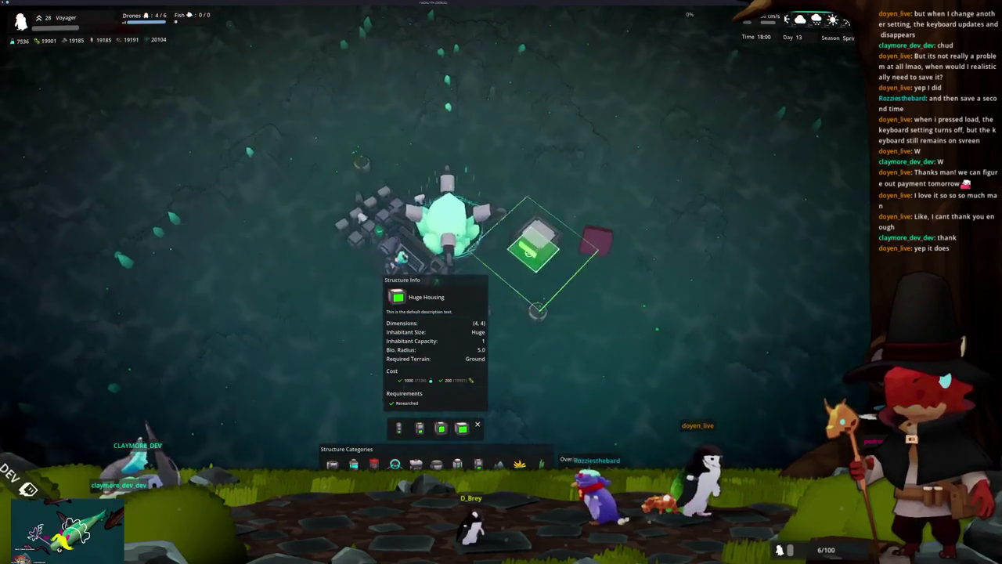
key("e")
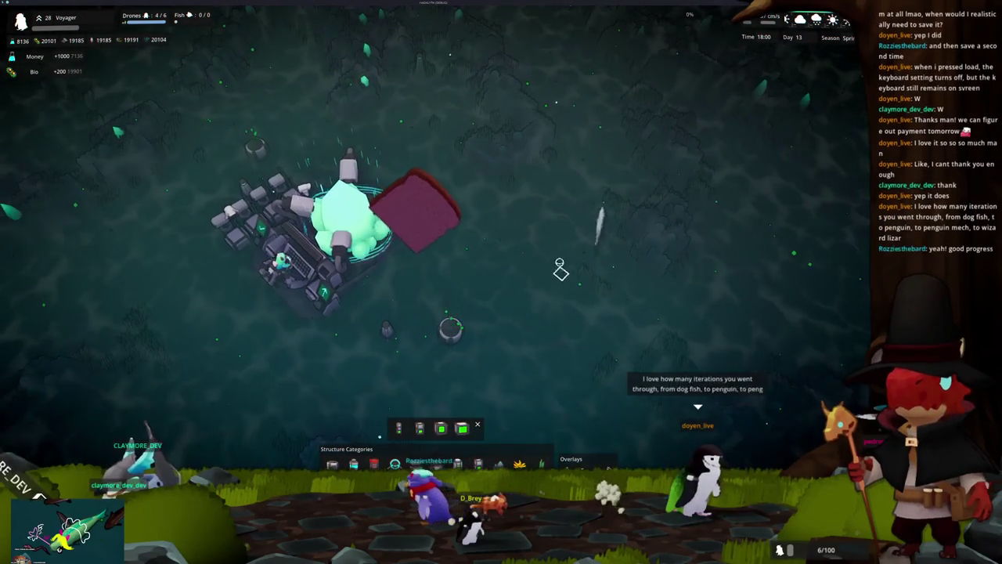
scroll(452, 219, "down", 3)
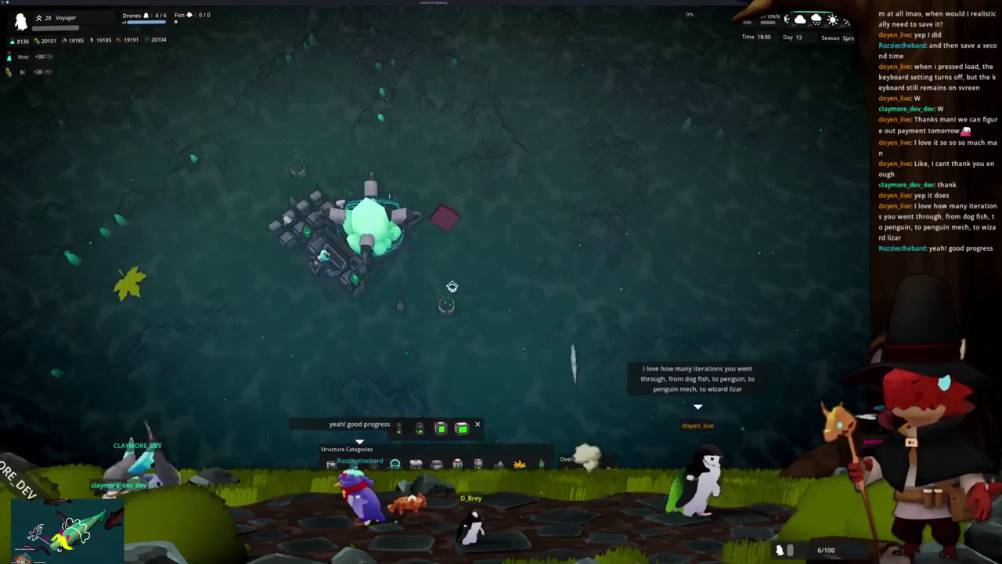
left_click(462, 429)
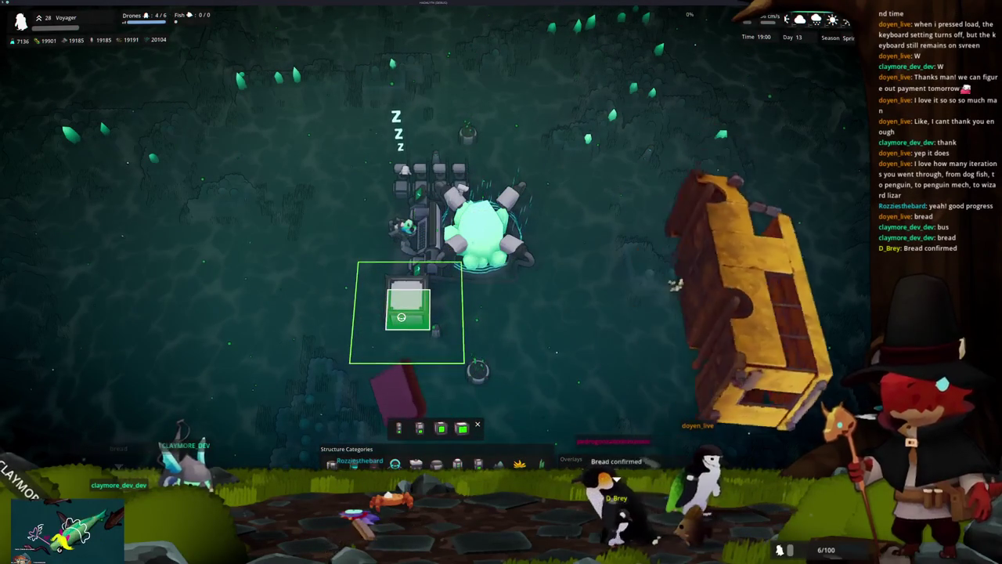
Place four housing plots in grid cells beside the crystal core, including a 2x2 plot below.
left_click(401, 317)
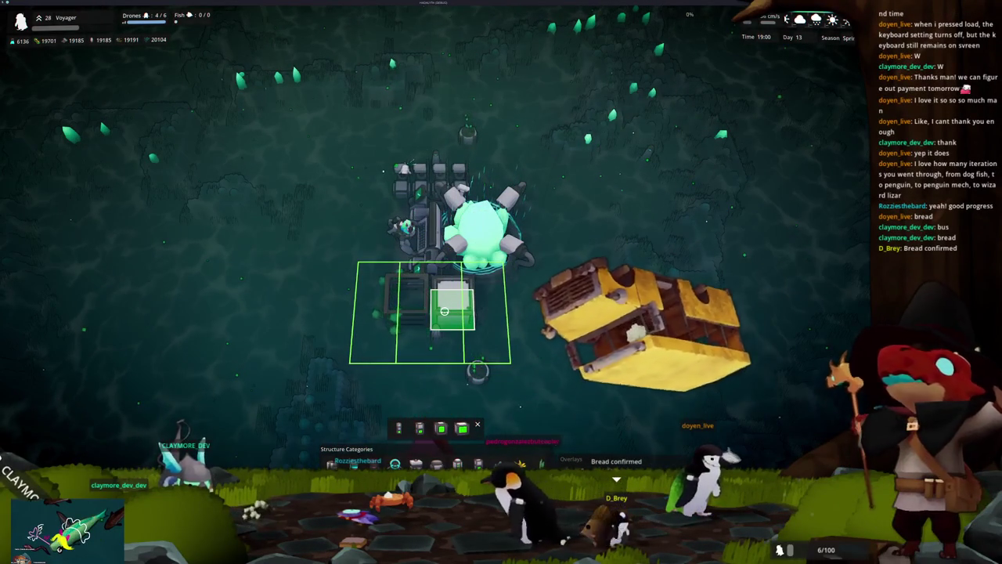
key("e")
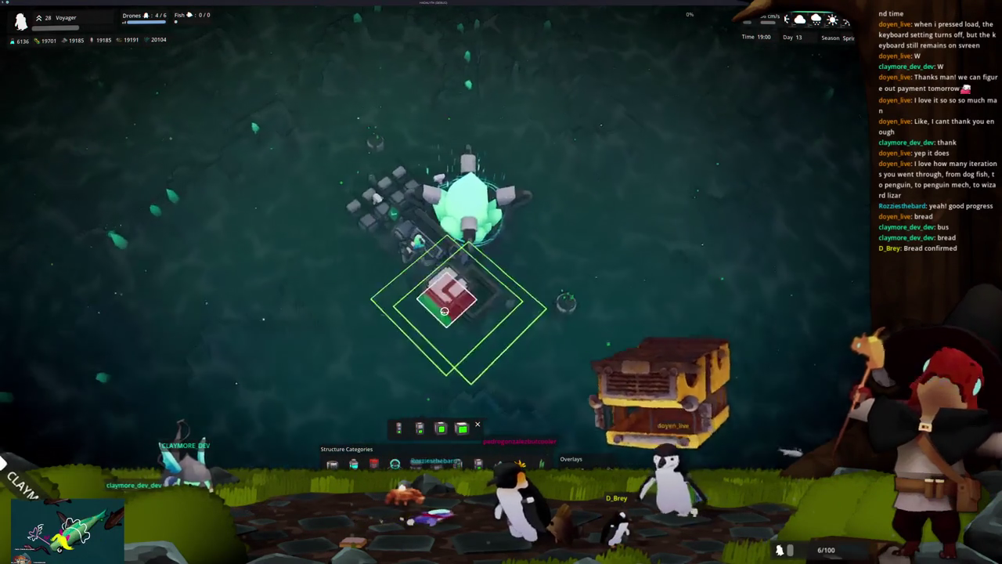
key("q")
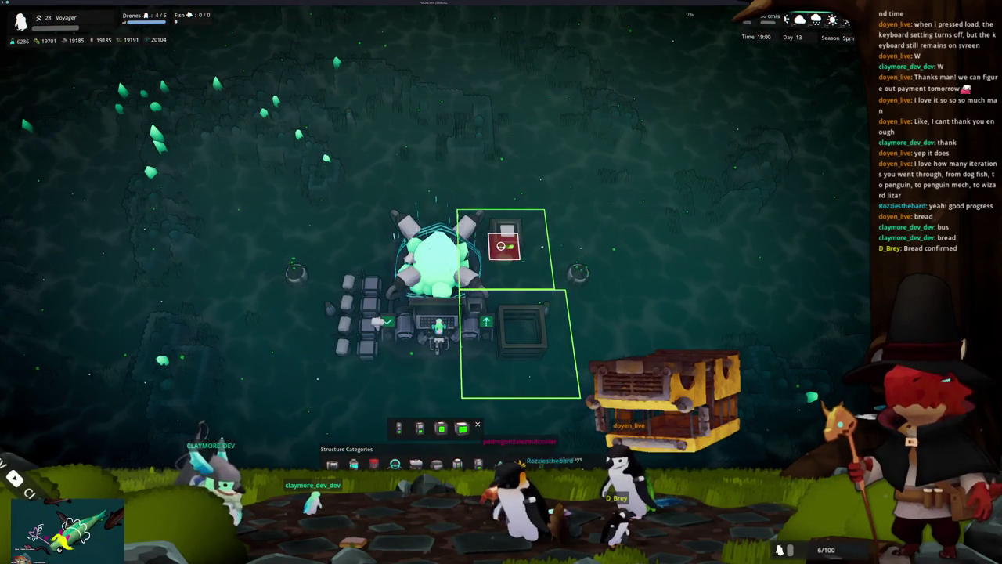
left_click(505, 245)
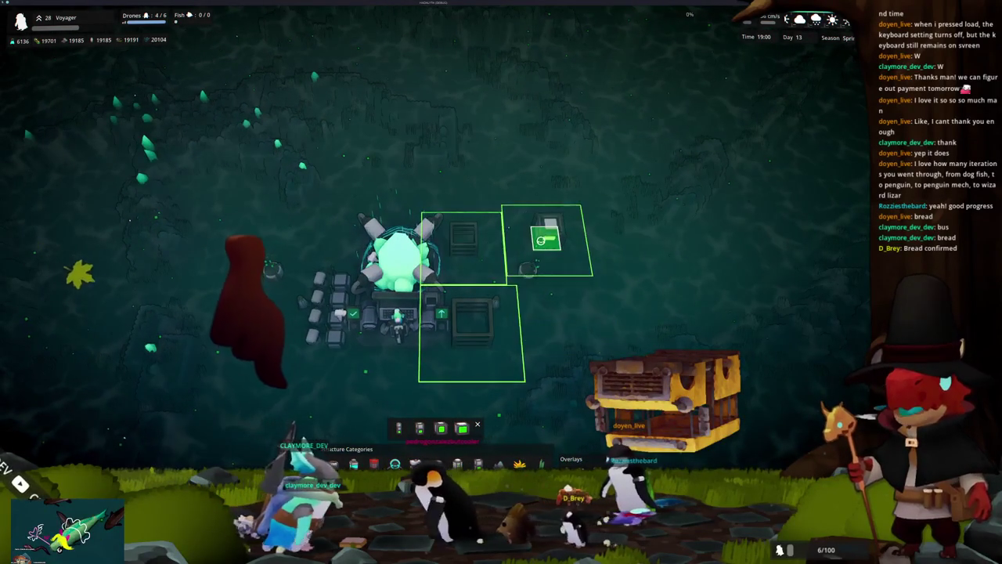
left_click(485, 257)
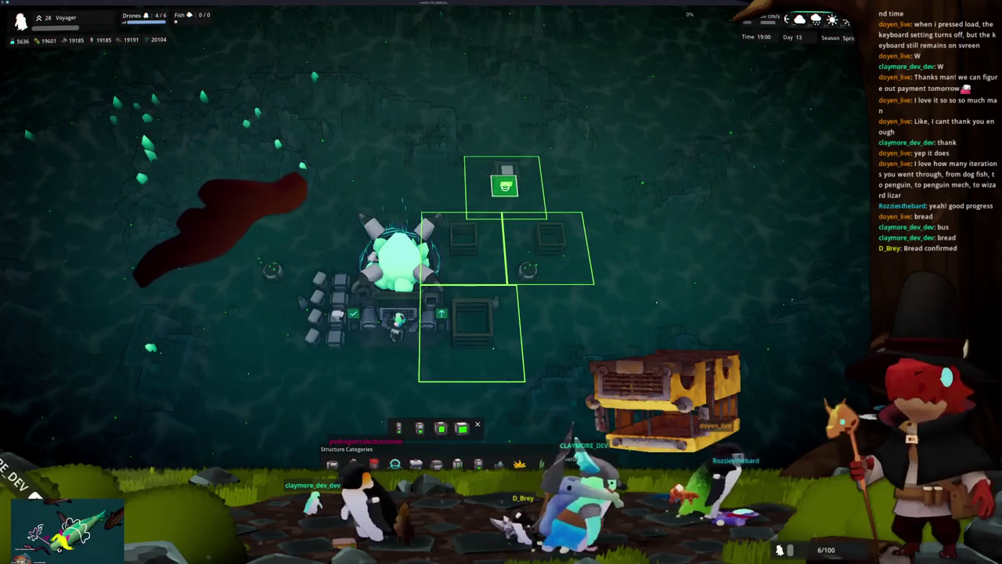
key("d")
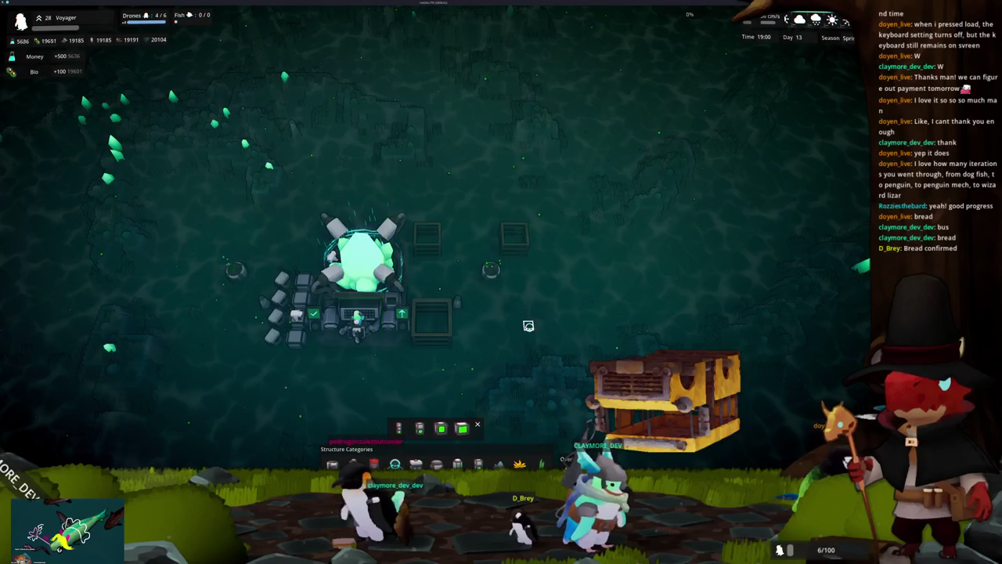
left_click(511, 319)
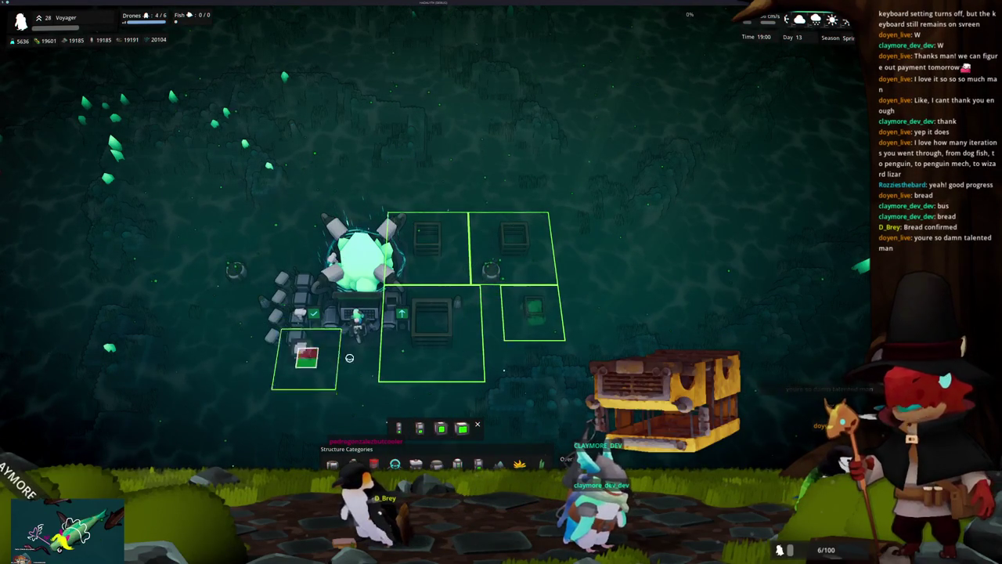
Remove the 2x2 plot and place a Small Housing plot on the grid instead.
right_click(418, 364)
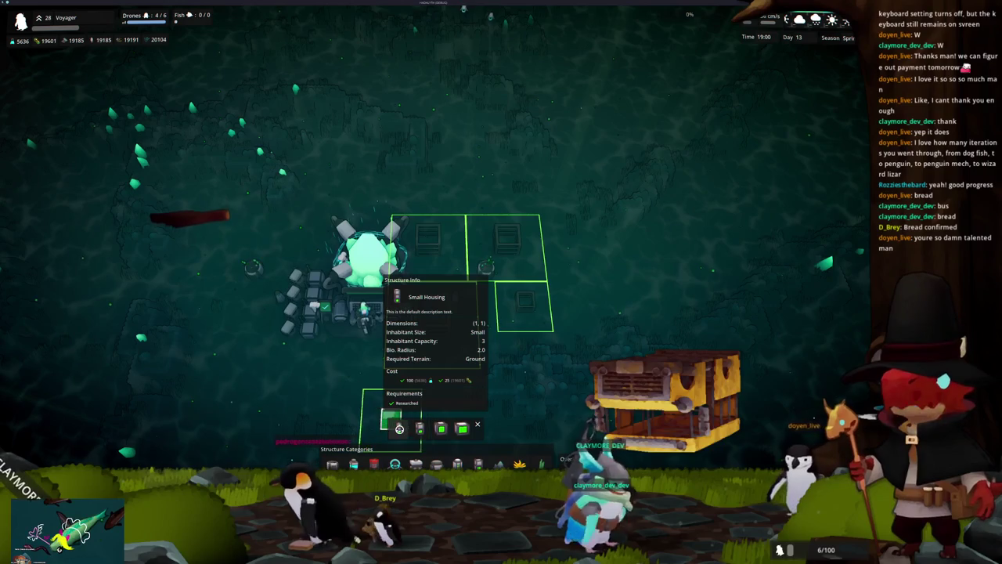
left_click(399, 428)
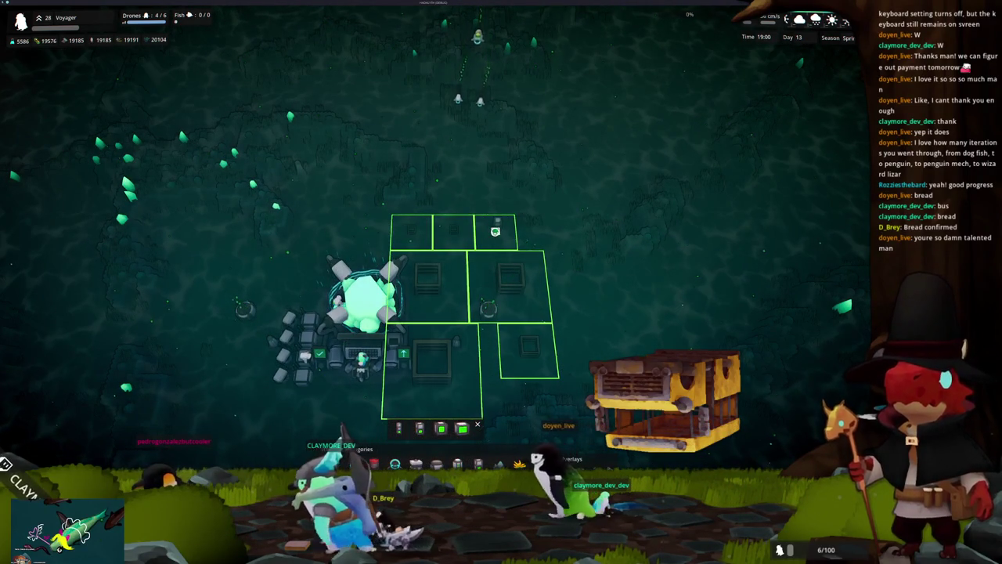
left_click(495, 231)
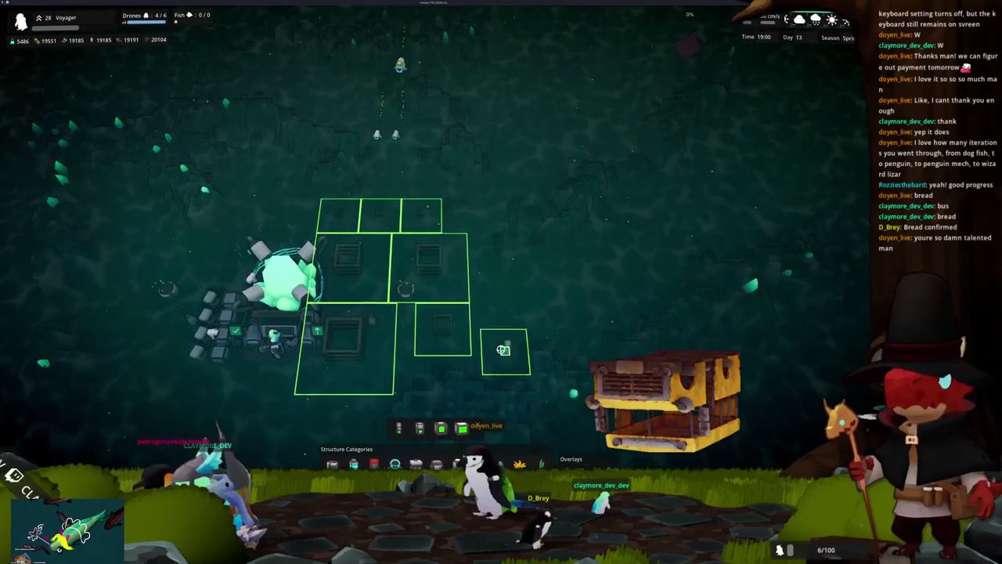
right_click(480, 342)
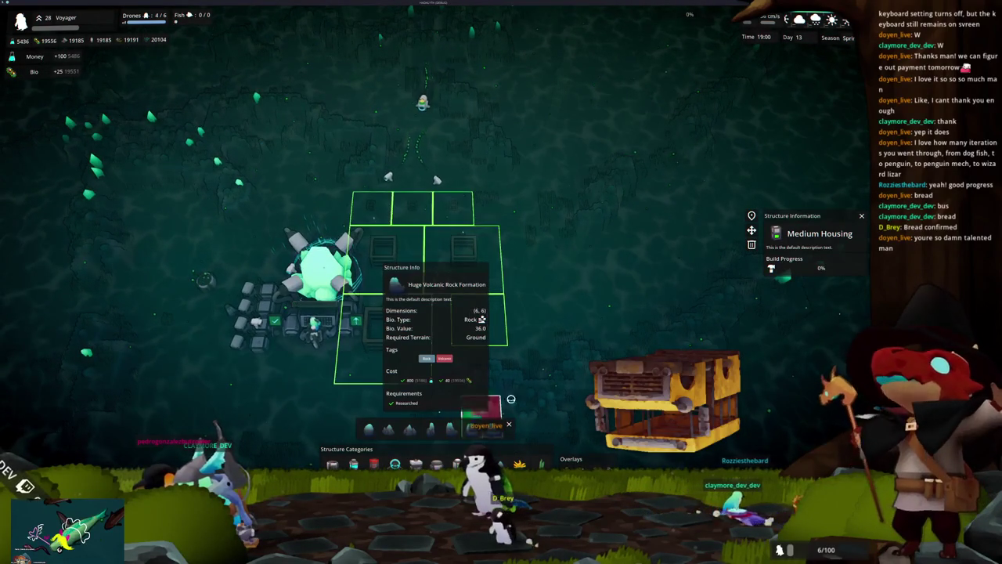
Pick the Huge Volcanic Rock Formation and browse the rock options.
left_click(507, 400)
scroll(428, 307, "up", 2)
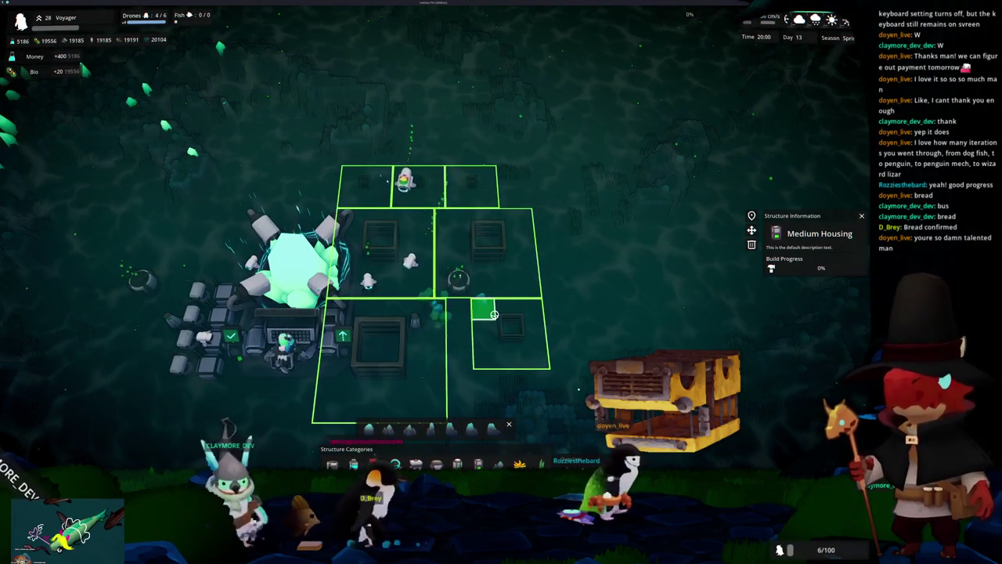
scroll(415, 261, "up", 2)
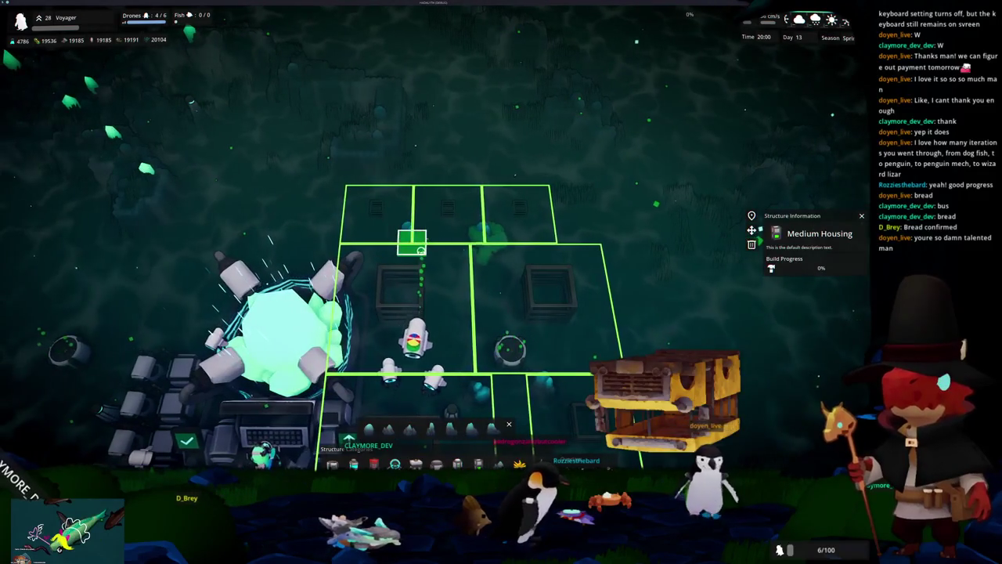
scroll(429, 261, "down", 2)
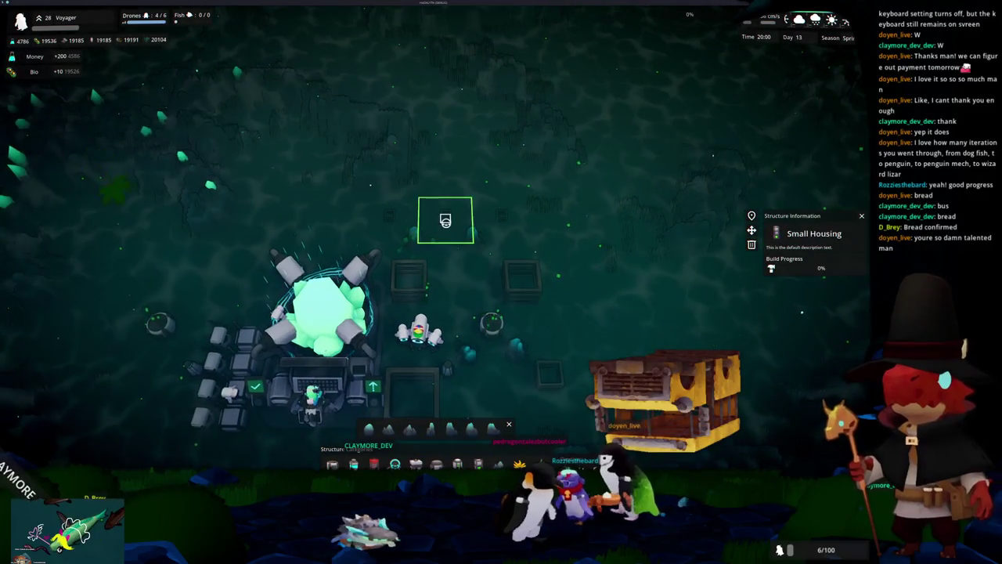
scroll(457, 320, "up", 3)
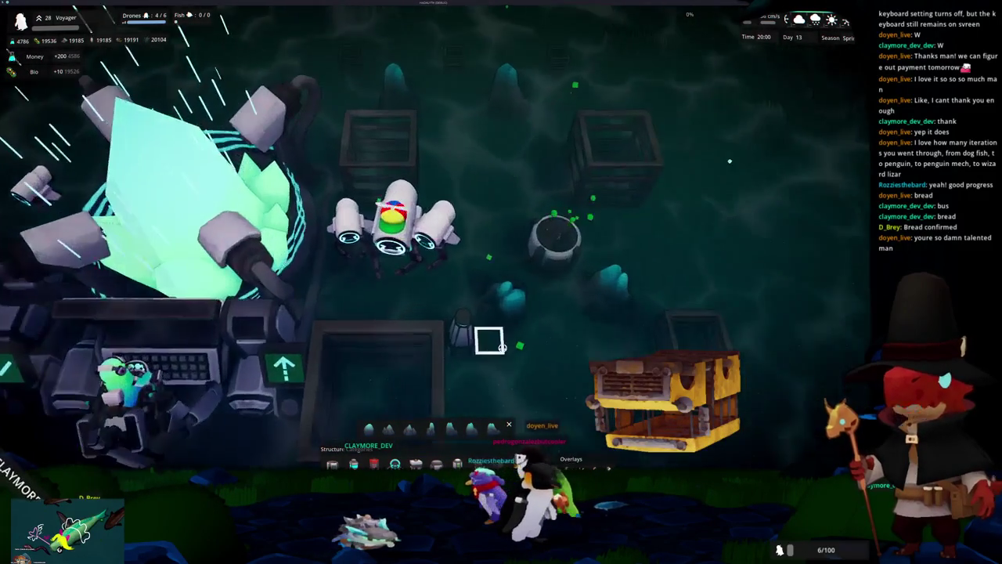
Check the Huge Housing construction progress, then leave build mode.
left_click(454, 366)
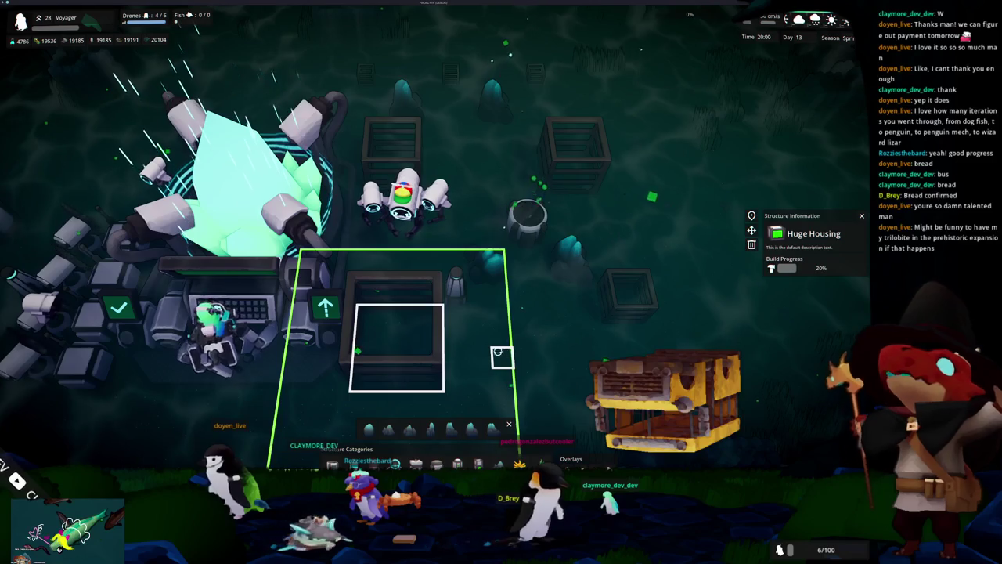
scroll(501, 361, "down", 2)
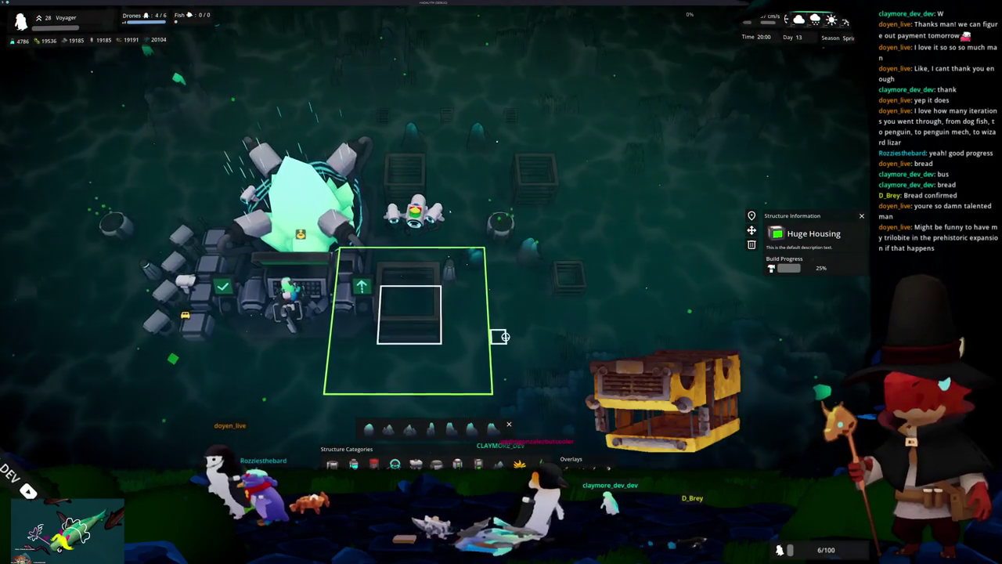
scroll(505, 337, "up", 2)
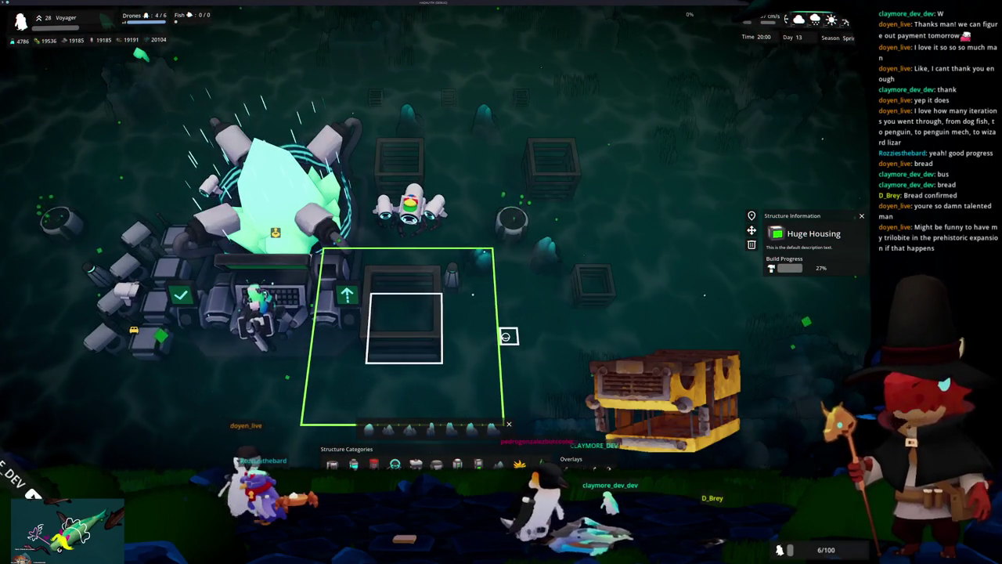
scroll(505, 337, "down", 2)
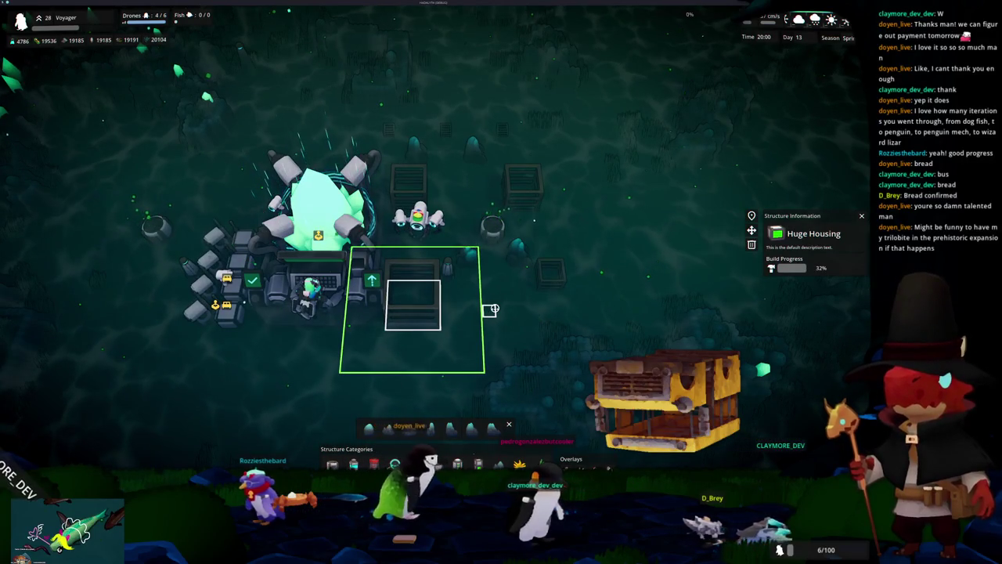
scroll(490, 310, "up", 3)
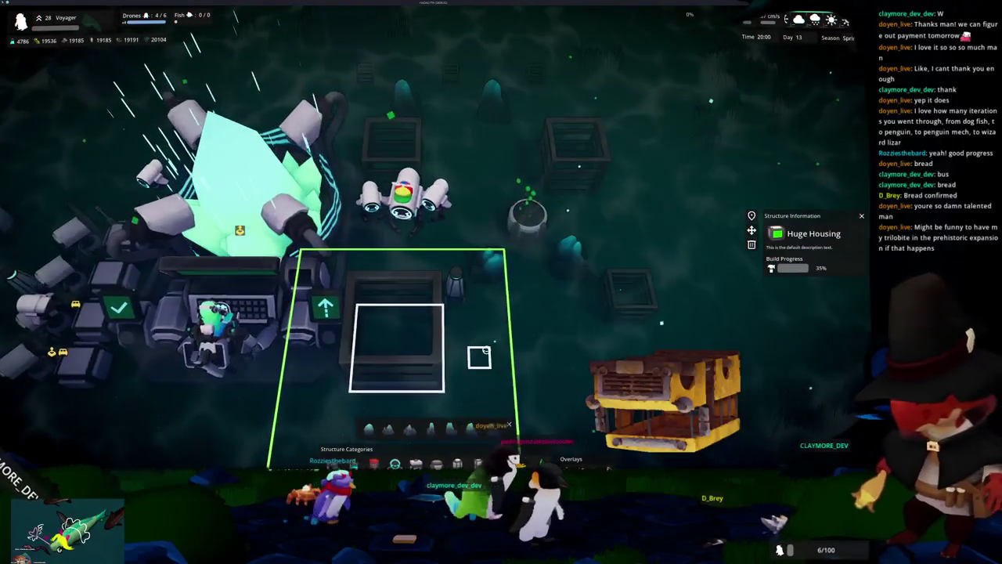
key("Escape")
scroll(479, 357, "down", 3)
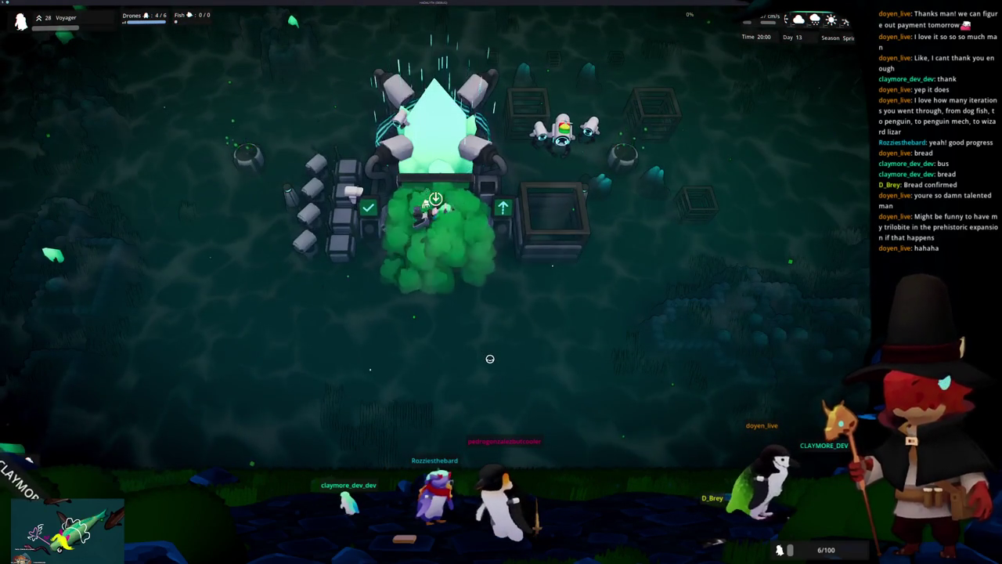
Reopen the build bar and select the Medium Volcanic Rock Formation for placement.
key("b")
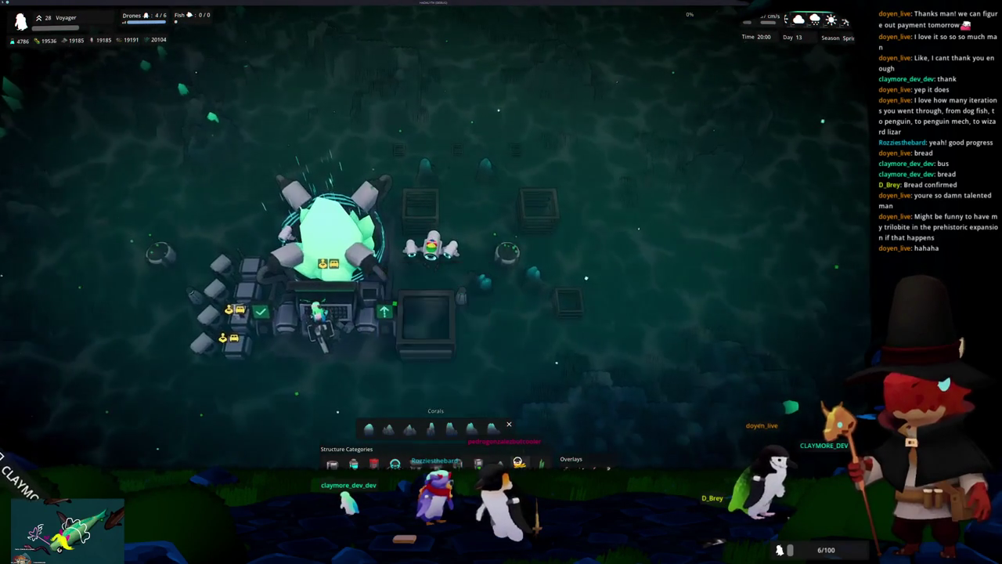
left_click(430, 427)
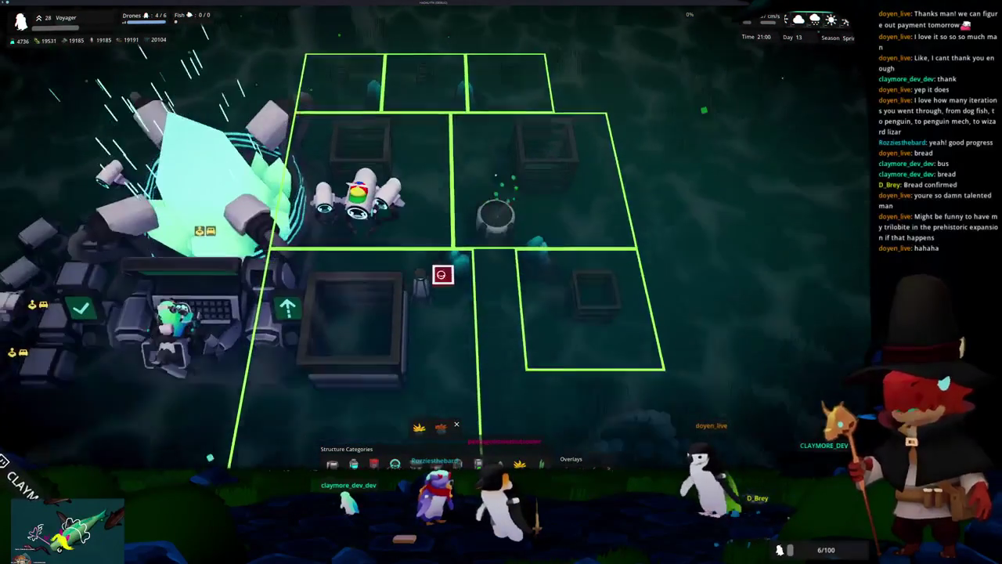
right_click(461, 389)
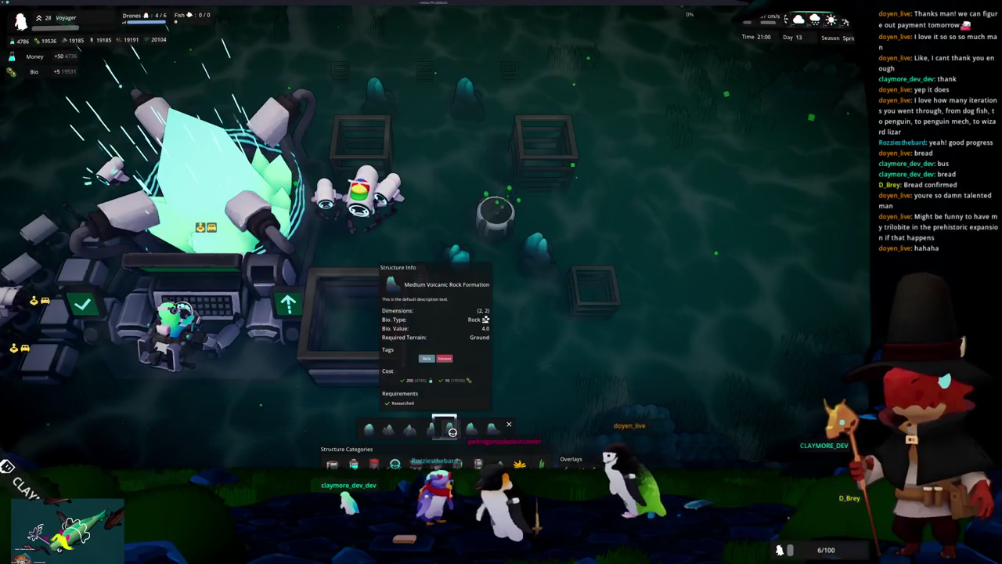
left_click(450, 427)
Rotate and pan the camera across the build plots to position the rock.
key("s")
key("q")
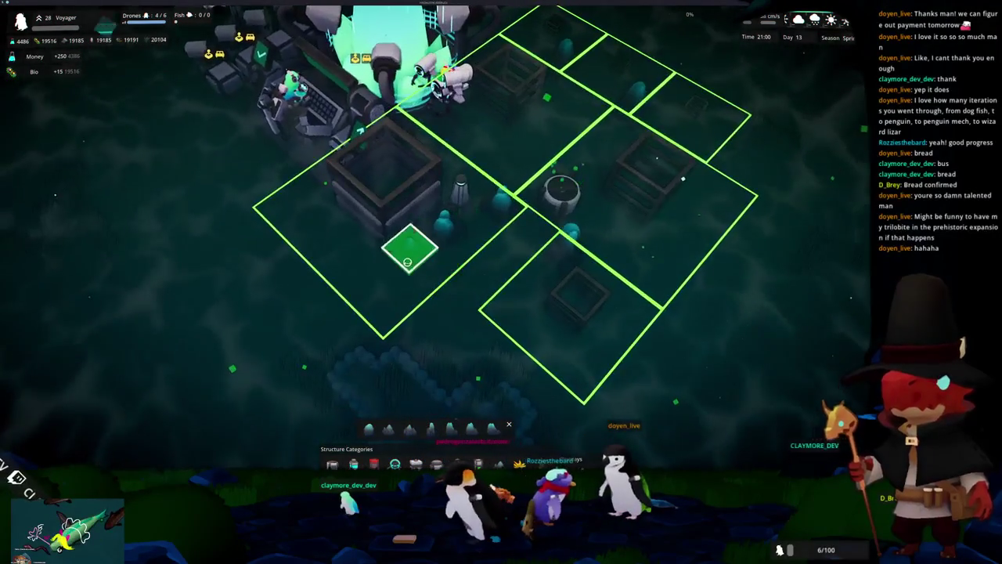
key("e")
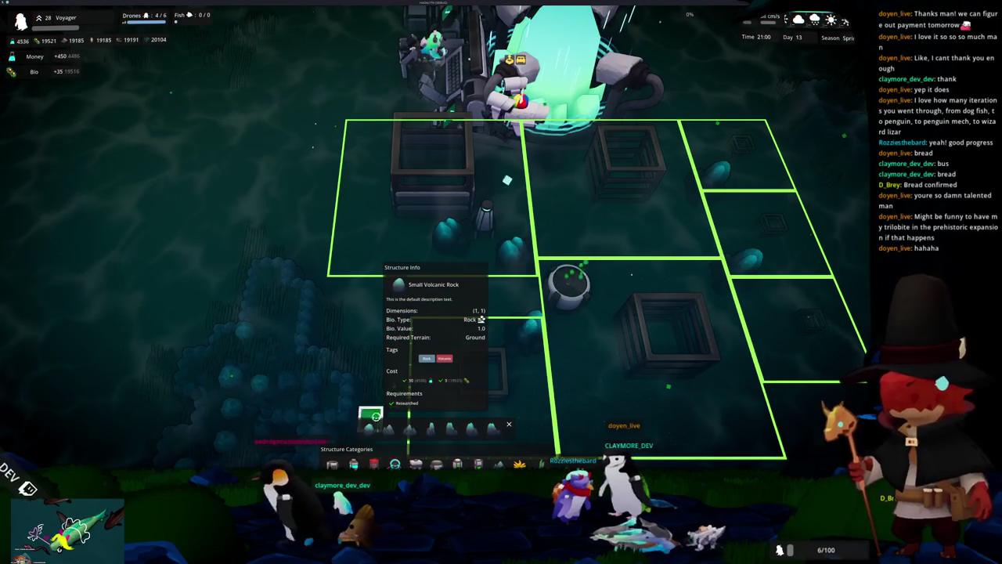
key("q")
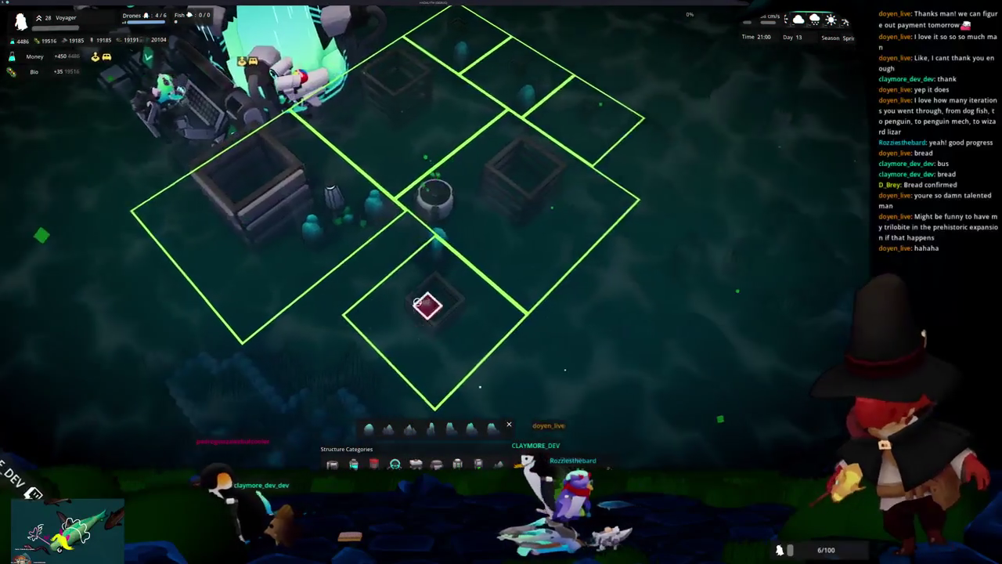
key("e")
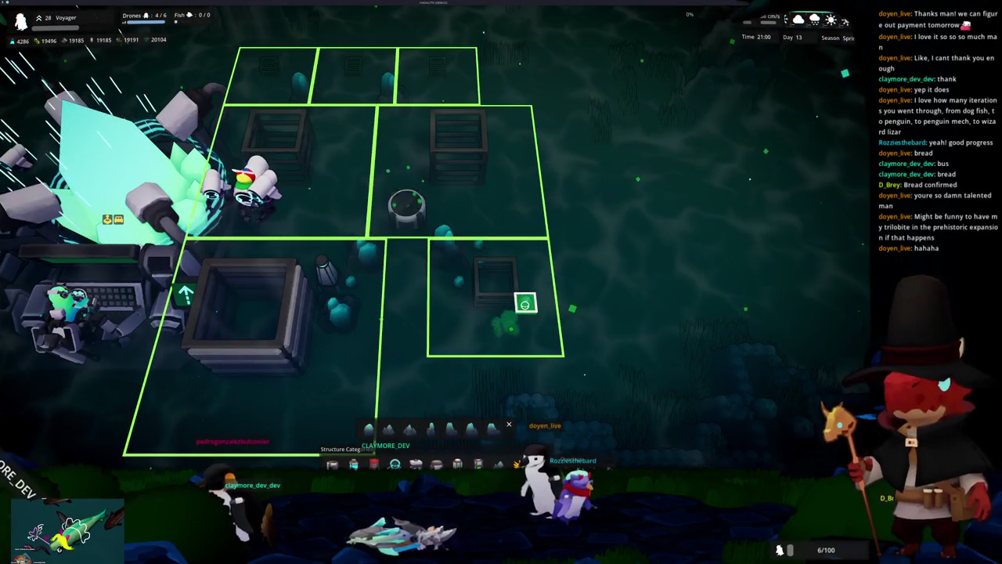
scroll(405, 336, "up", 2)
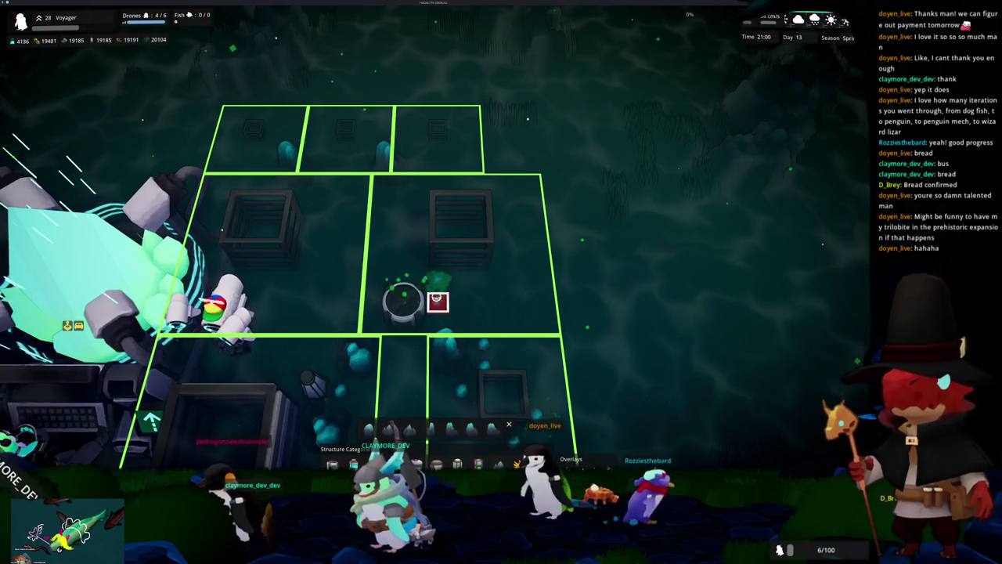
left_click_drag(403, 302, 498, 360)
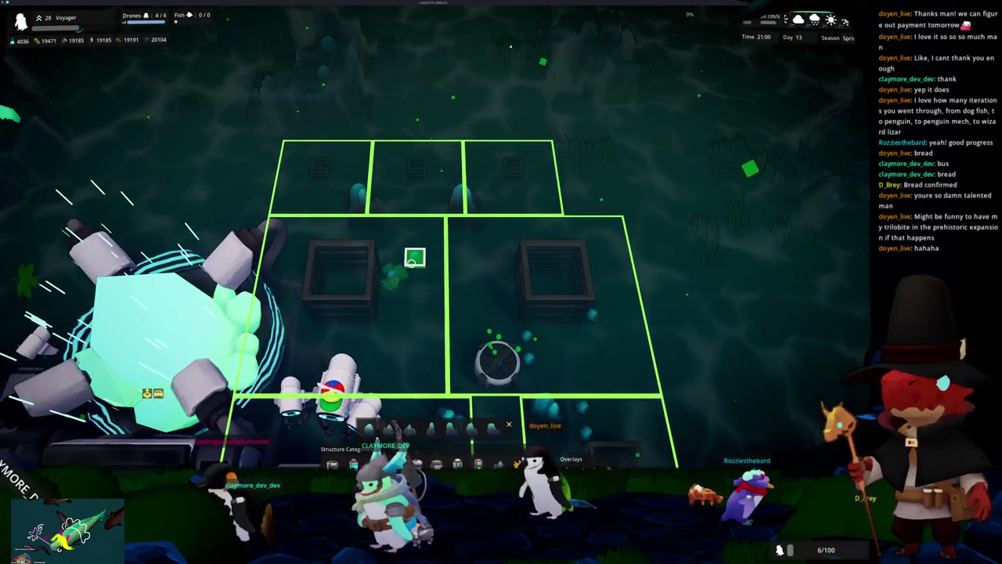
mouse_move(413, 259)
left_mouse_down()
mouse_move(402, 281)
mouse_move(441, 301)
mouse_move(415, 327)
left_mouse_up()
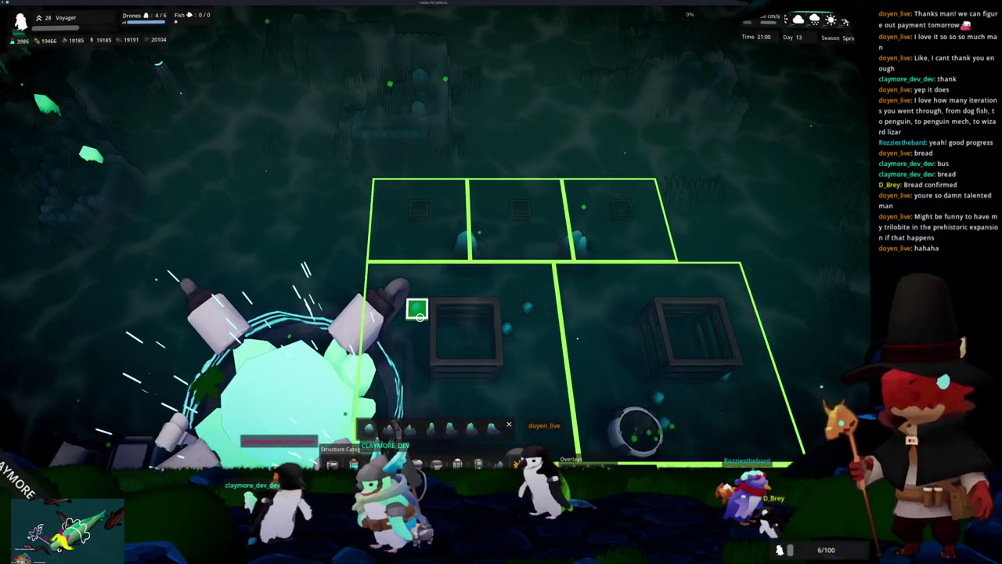
scroll(417, 311, "down", 3)
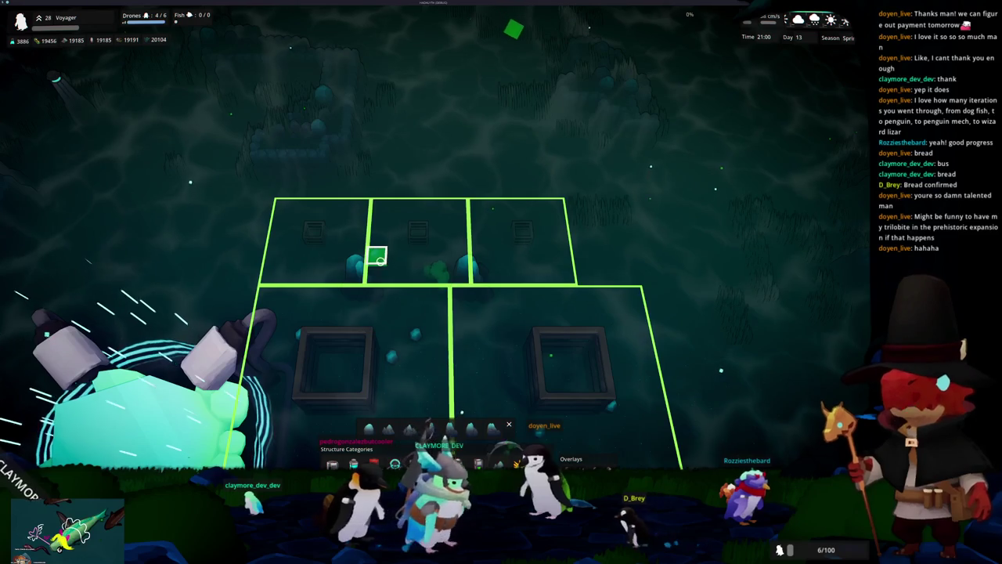
key("d")
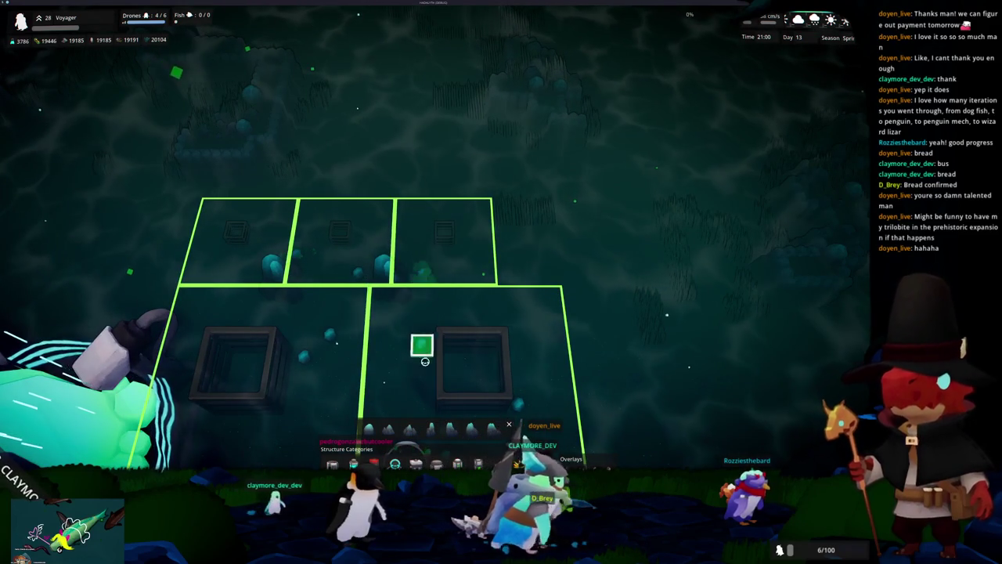
Select Staghorn Coral and bring the plots into view.
left_click(415, 463)
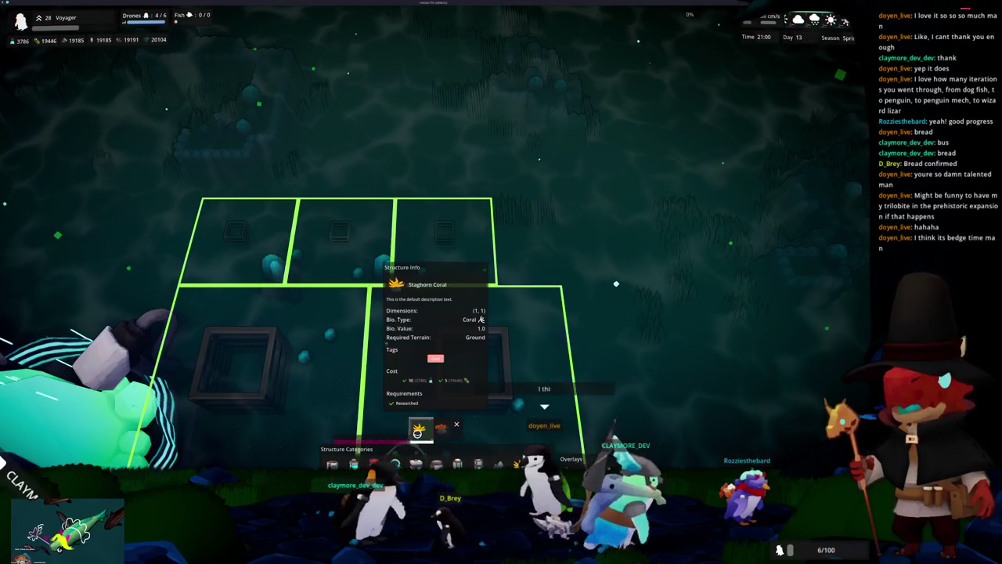
scroll(412, 255, "down", 3)
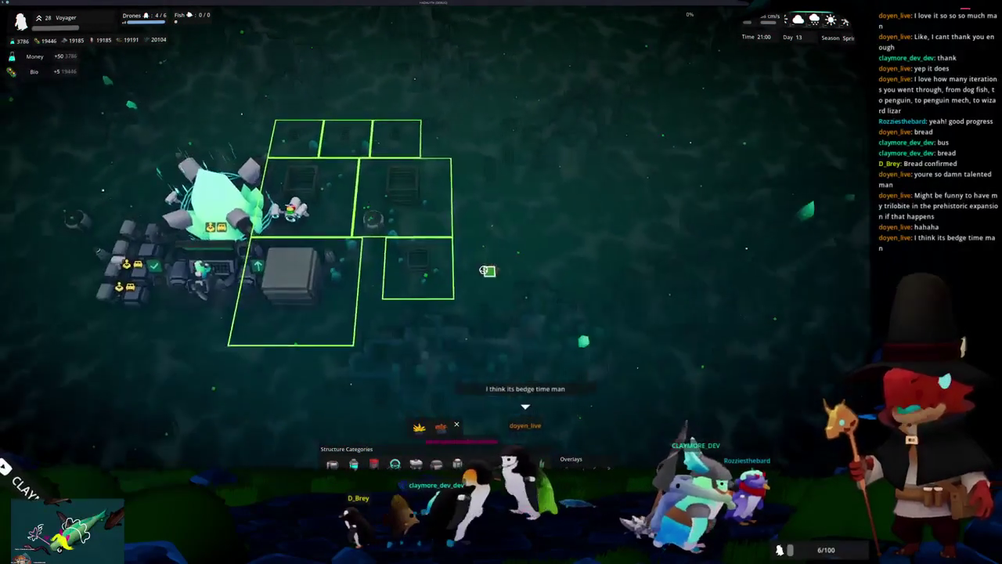
key("q")
scroll(452, 270, "up", 3)
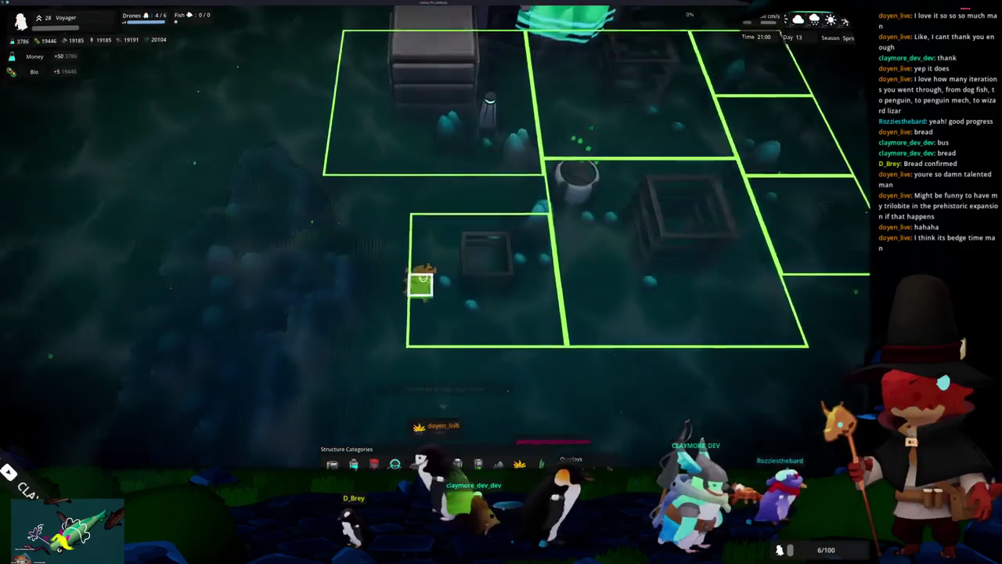
key("d")
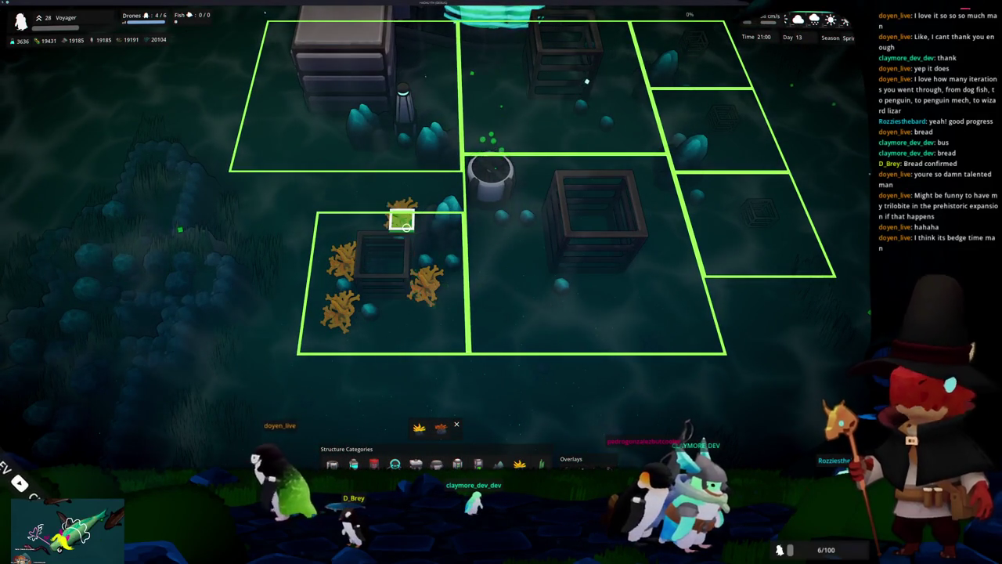
key("d")
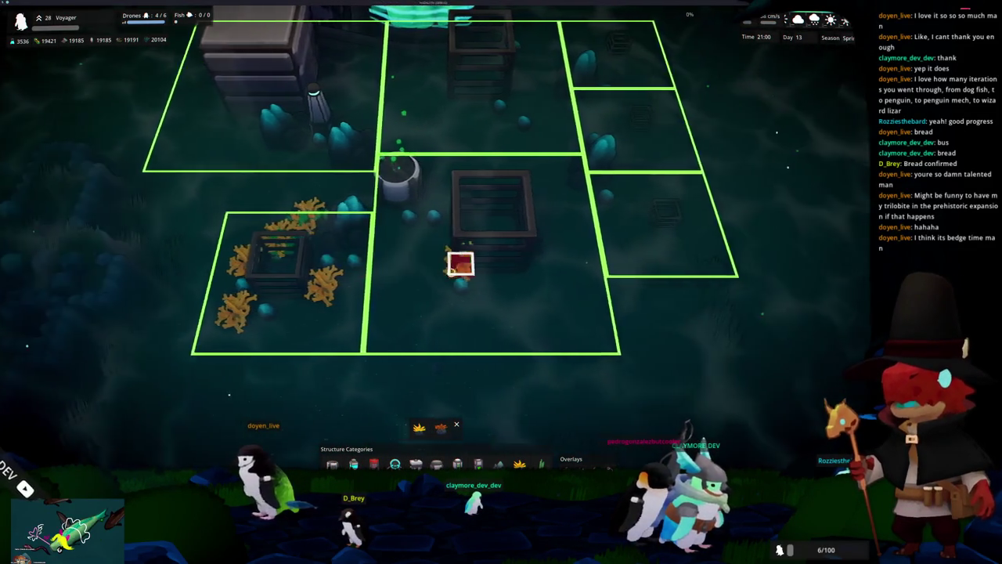
scroll(459, 280, "up", 2)
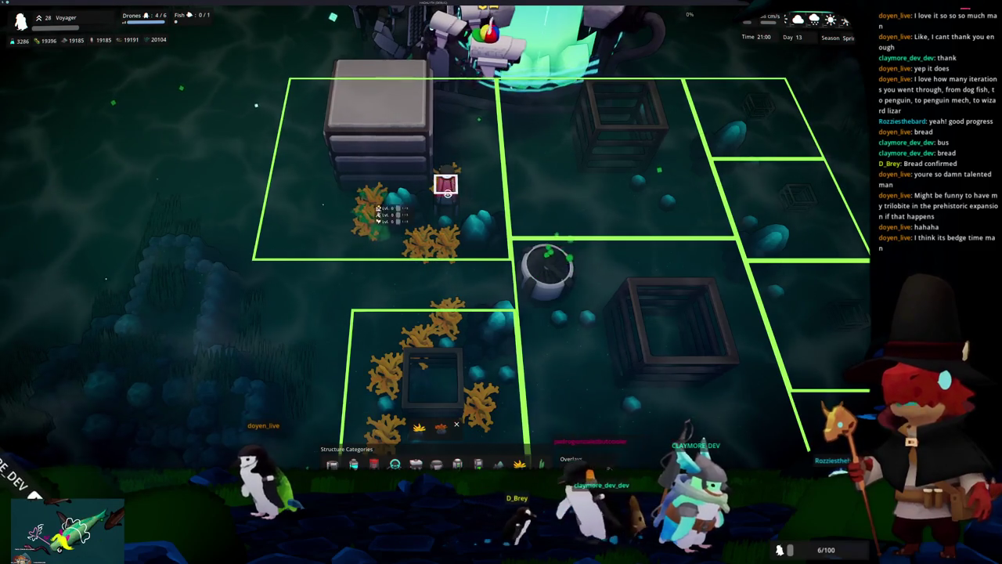
key("d")
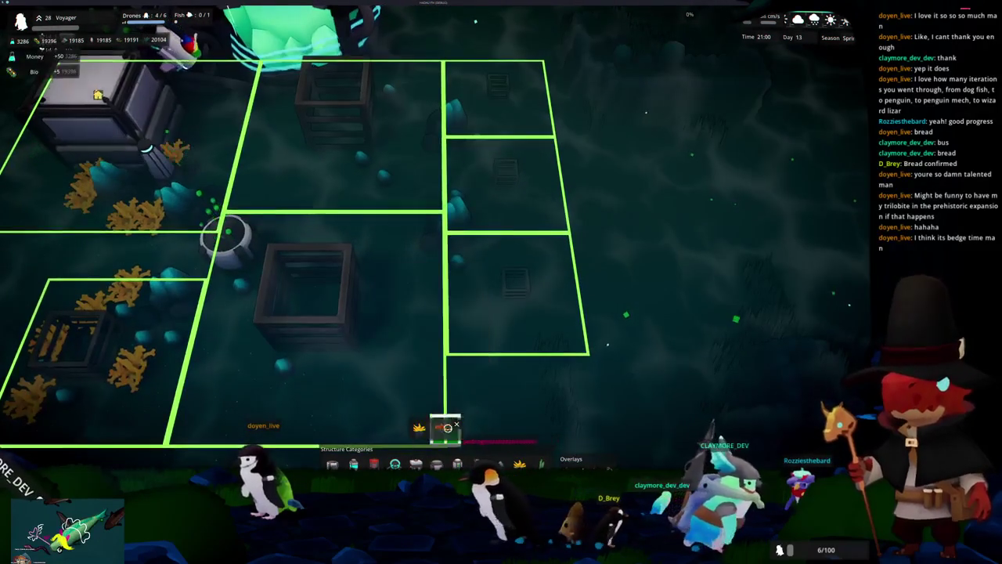
Drag Staghorn Coral across the top-right plot and place another piece.
left_click(447, 430)
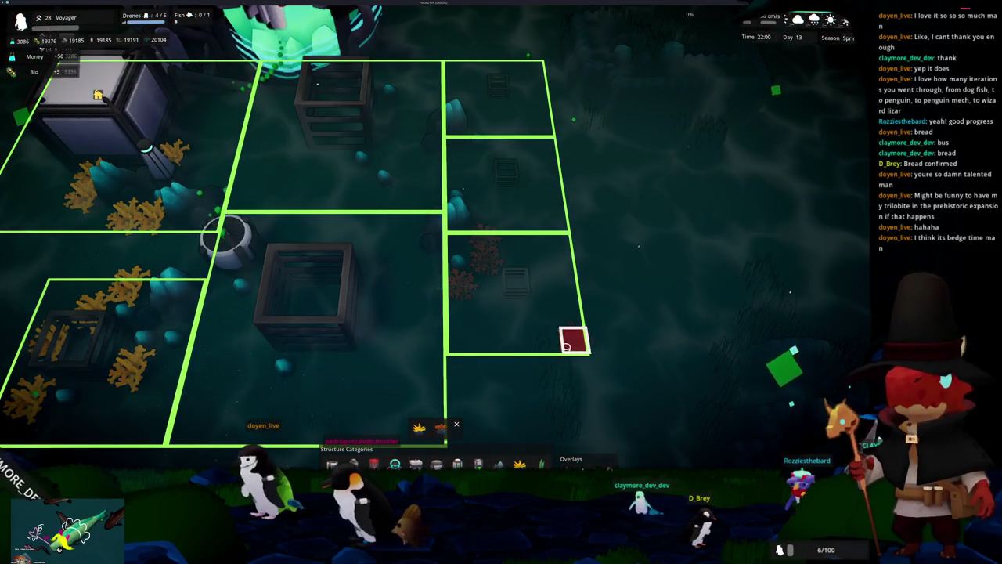
key("q")
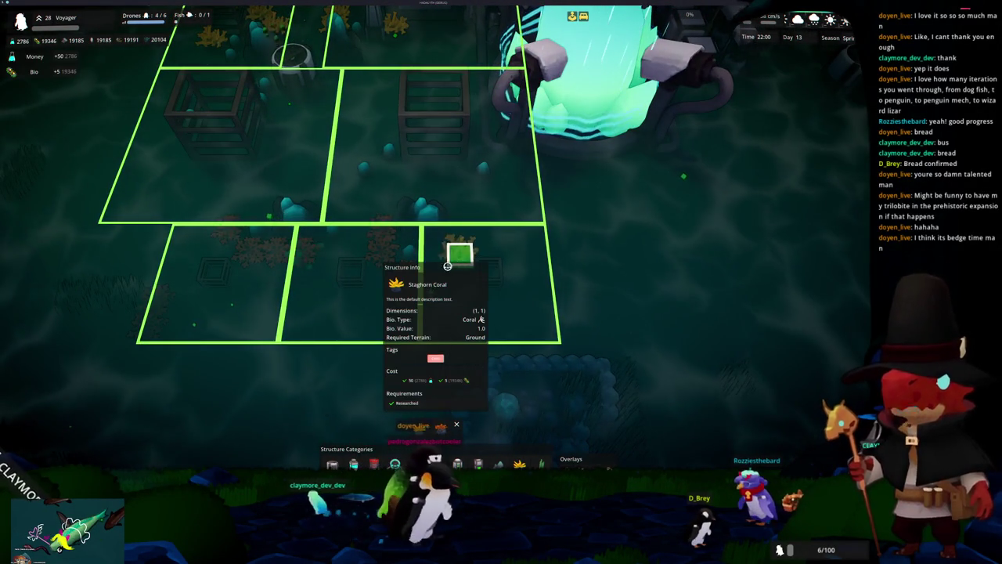
mouse_move(434, 253)
left_mouse_down()
mouse_move(459, 230)
mouse_move(510, 230)
left_mouse_up()
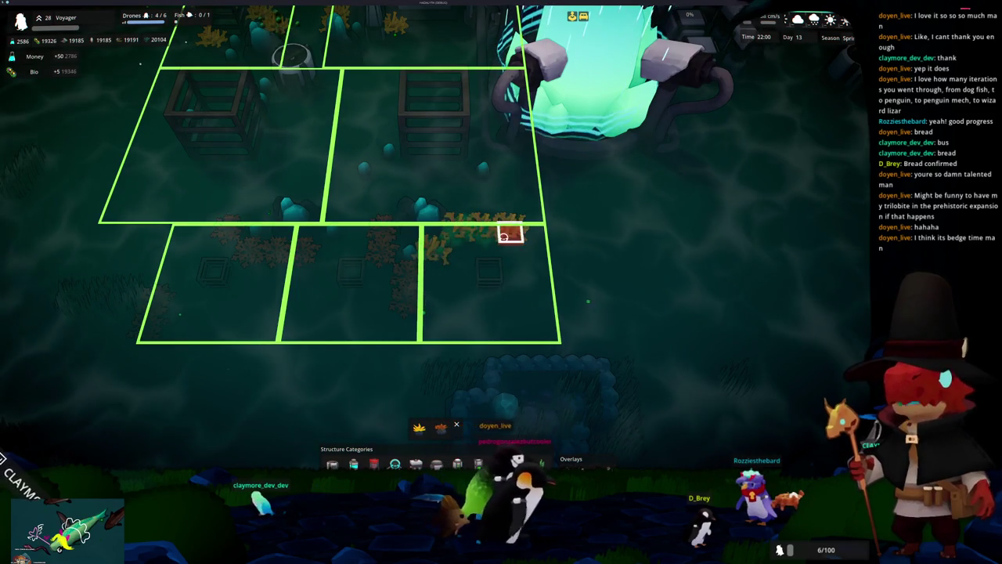
scroll(439, 293, "down", 5)
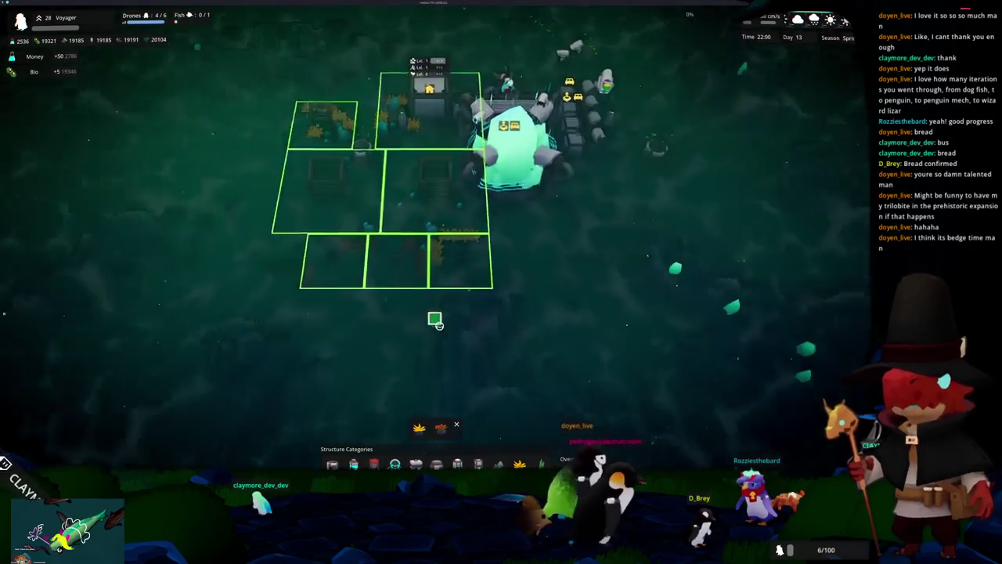
scroll(414, 324, "up", 6)
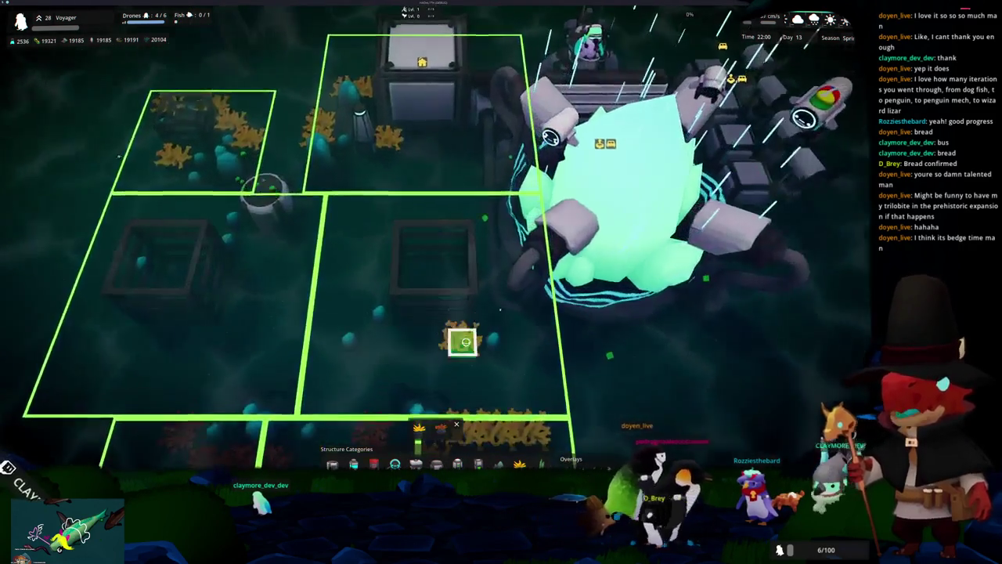
left_click(462, 342)
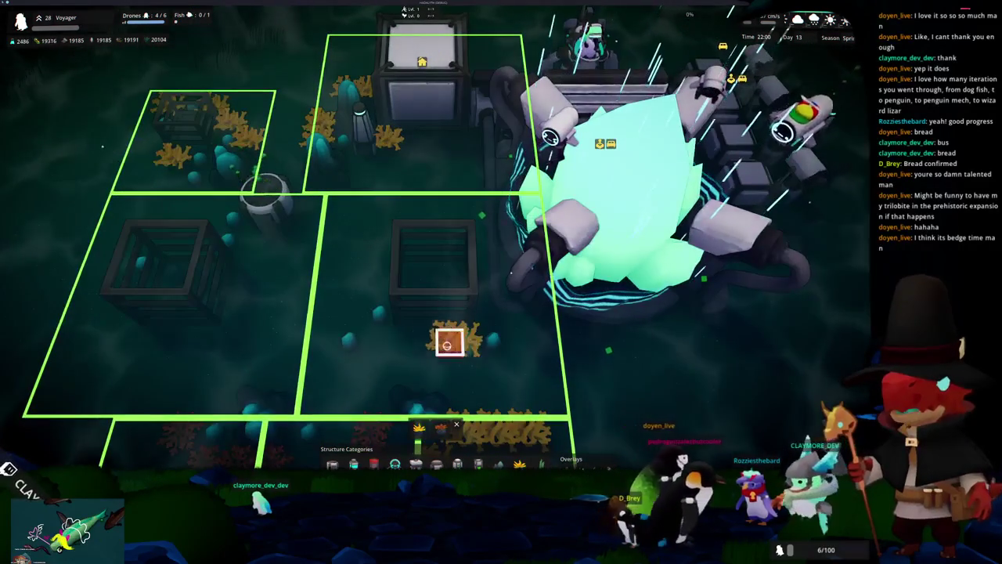
Place one more coral piece in the plot and re-center the view on the plots.
key("s")
key("d")
left_click(411, 275)
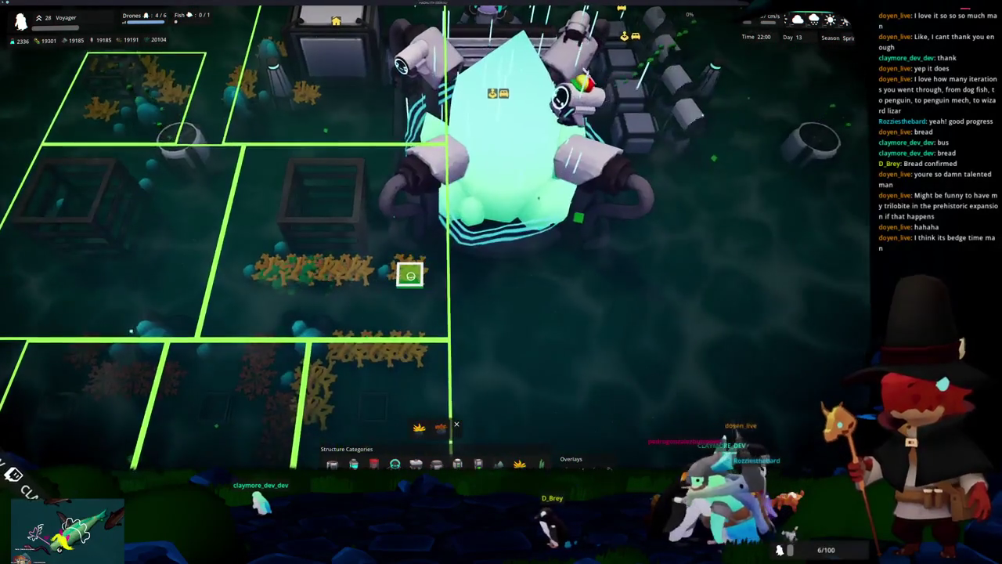
scroll(436, 299, "down", 3)
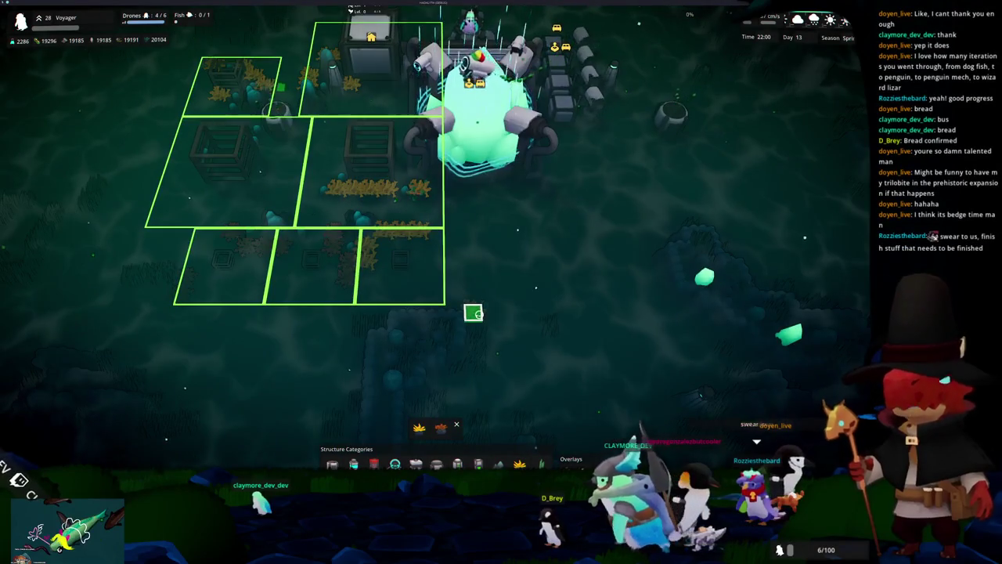
key("e")
scroll(477, 314, "up", 3)
key("s")
key("d")
scroll(479, 313, "down", 2)
key("e")
scroll(504, 256, "up", 3)
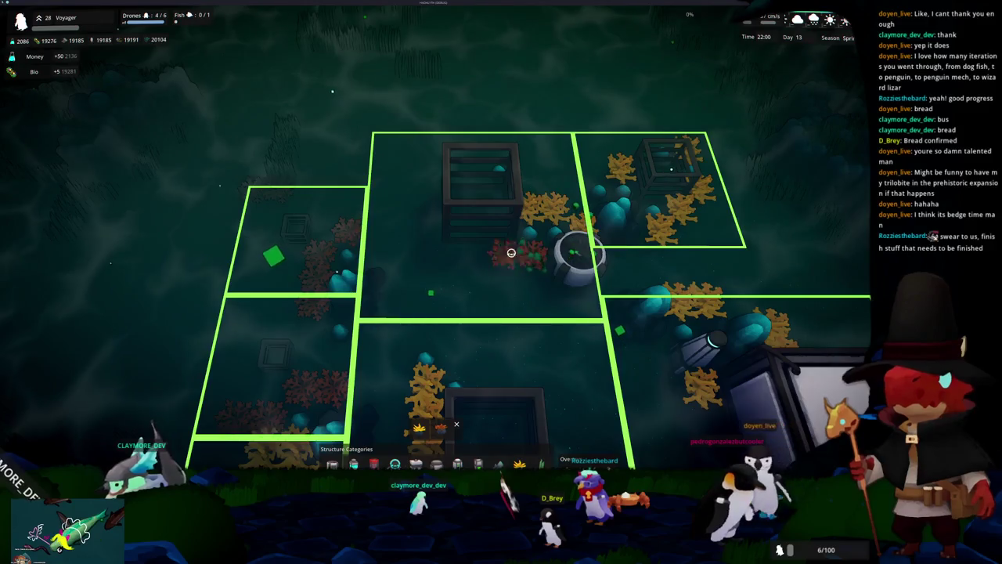
scroll(505, 256, "down", 3)
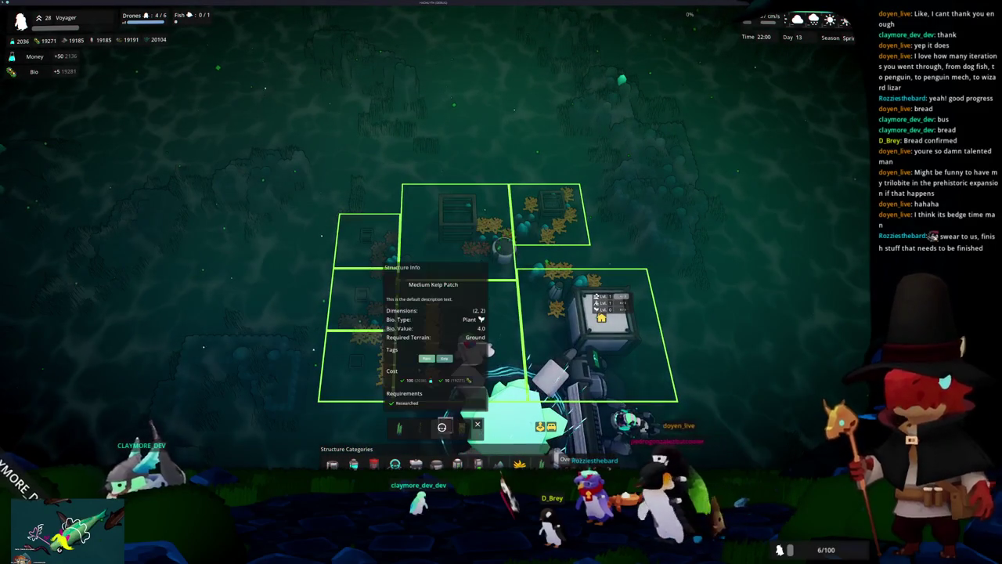
Rotate the view around the plots and cancel the kelp patch placement.
scroll(537, 341, "up", 2)
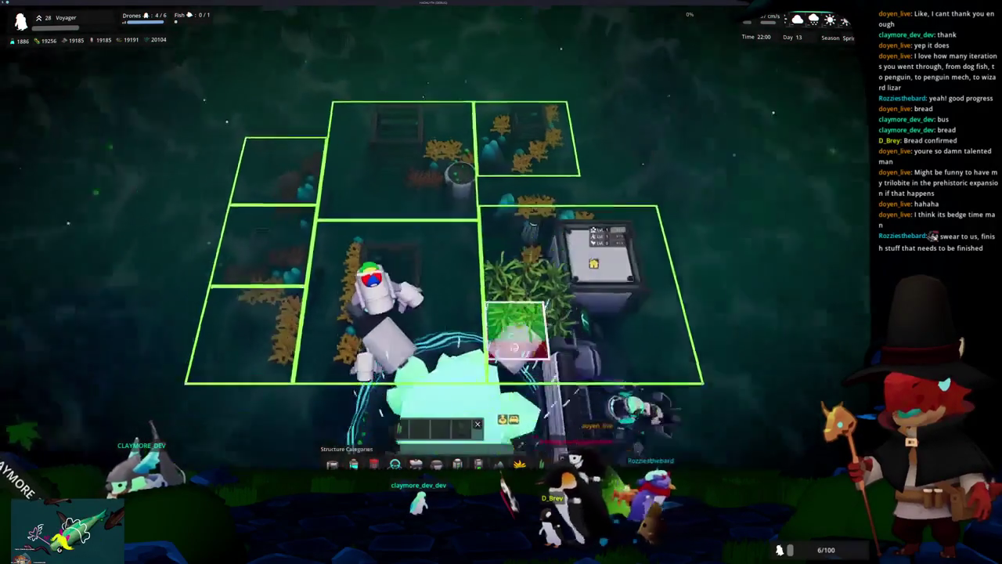
scroll(502, 334, "down", 3)
key("e")
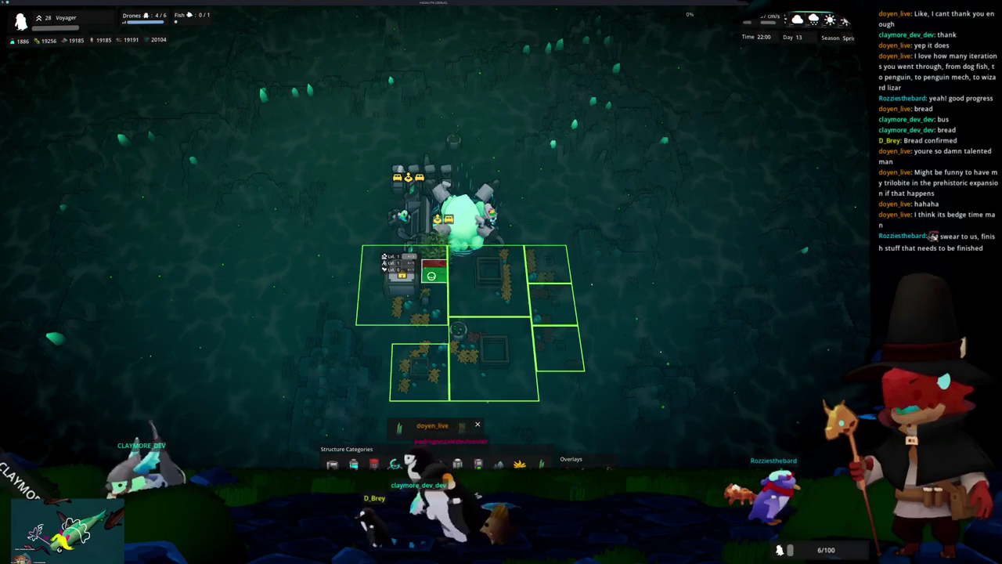
key("e")
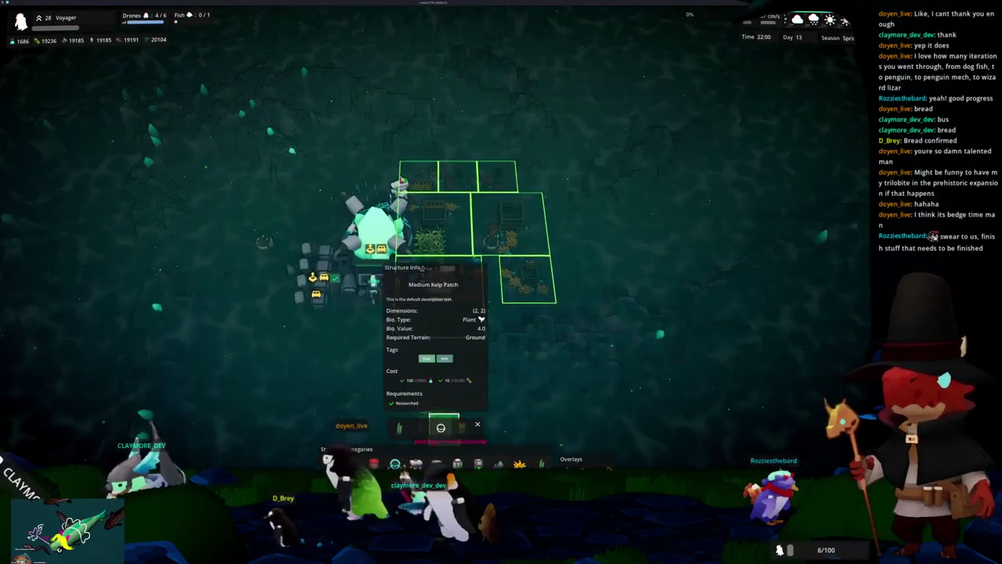
key("q")
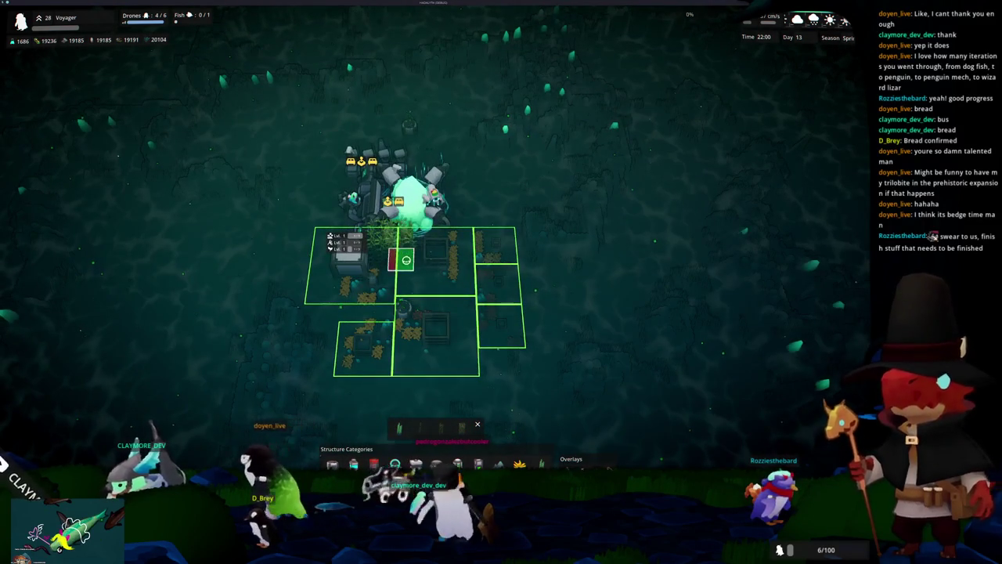
scroll(630, 321, "up", 2)
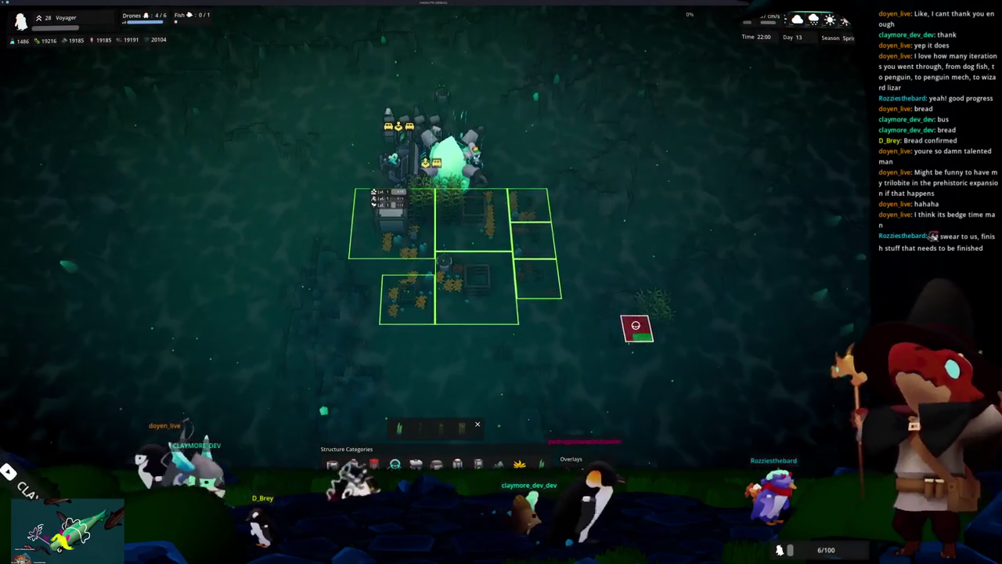
key("e")
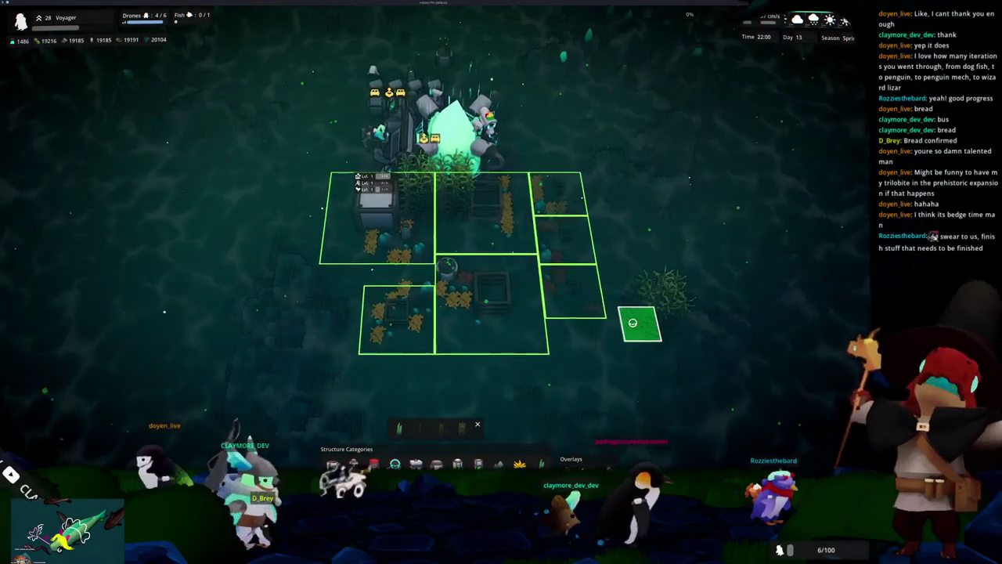
right_click(606, 329)
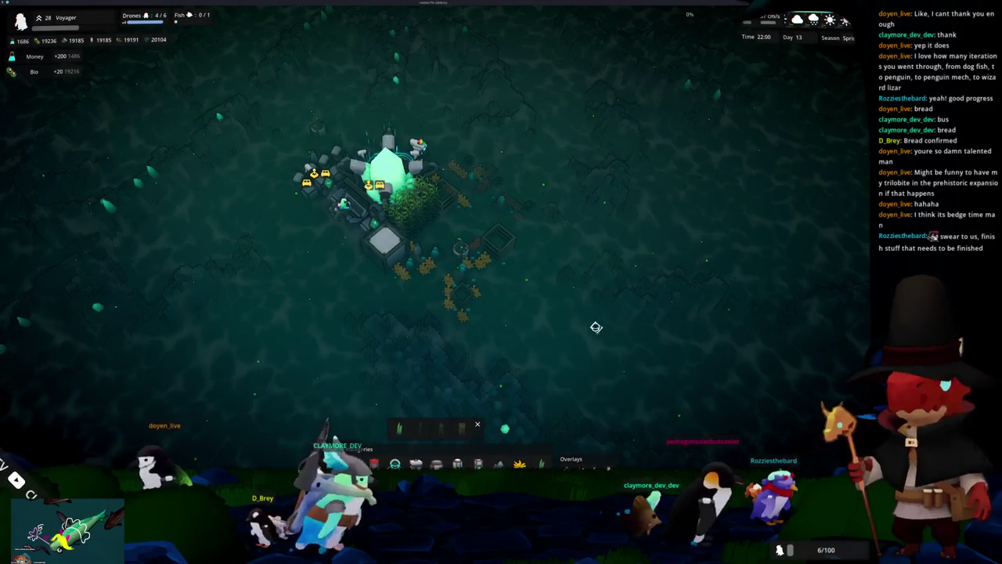
Reorient the camera around the base and pick Caulerpa Racemosa to place.
key("a")
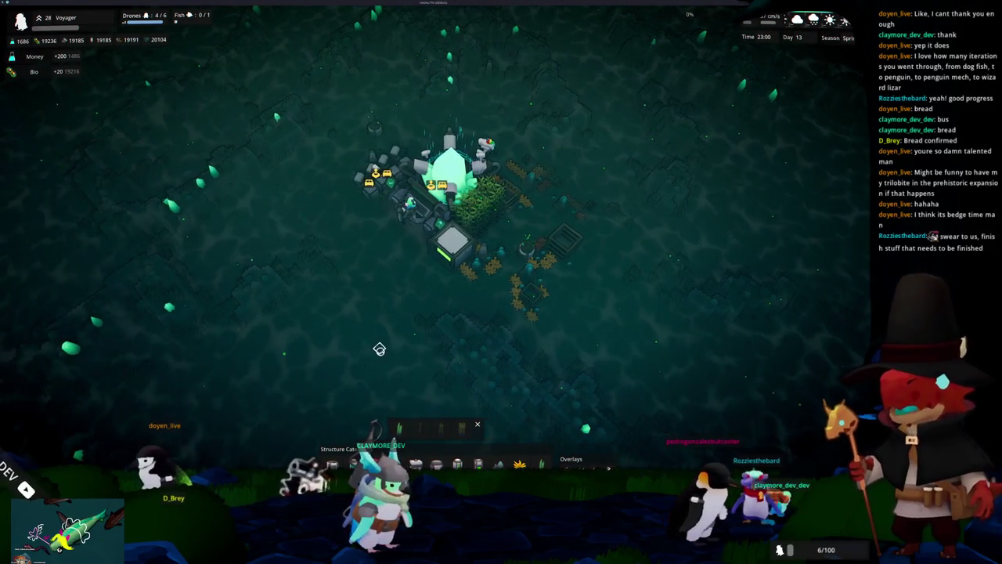
scroll(379, 349, "up", 1)
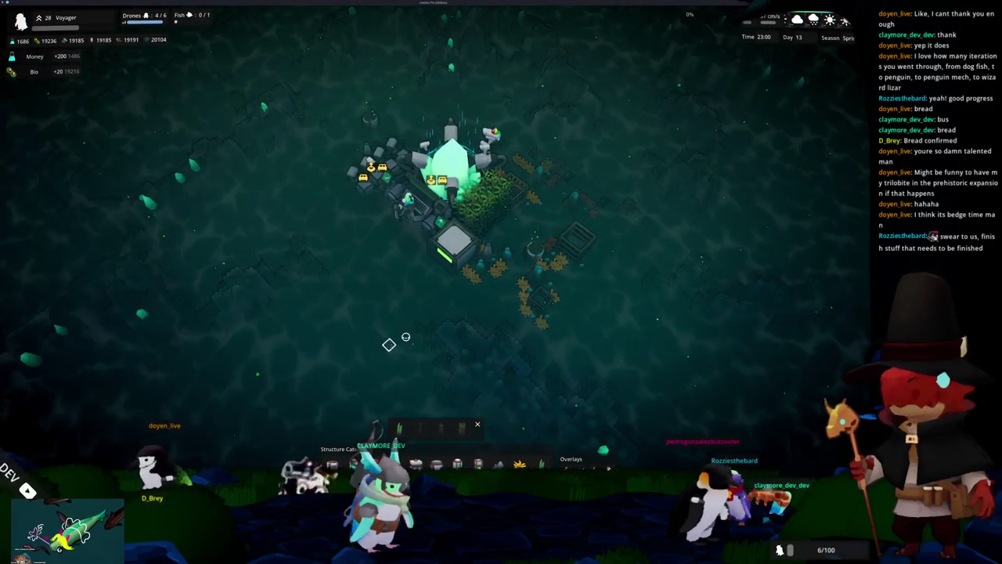
key("q")
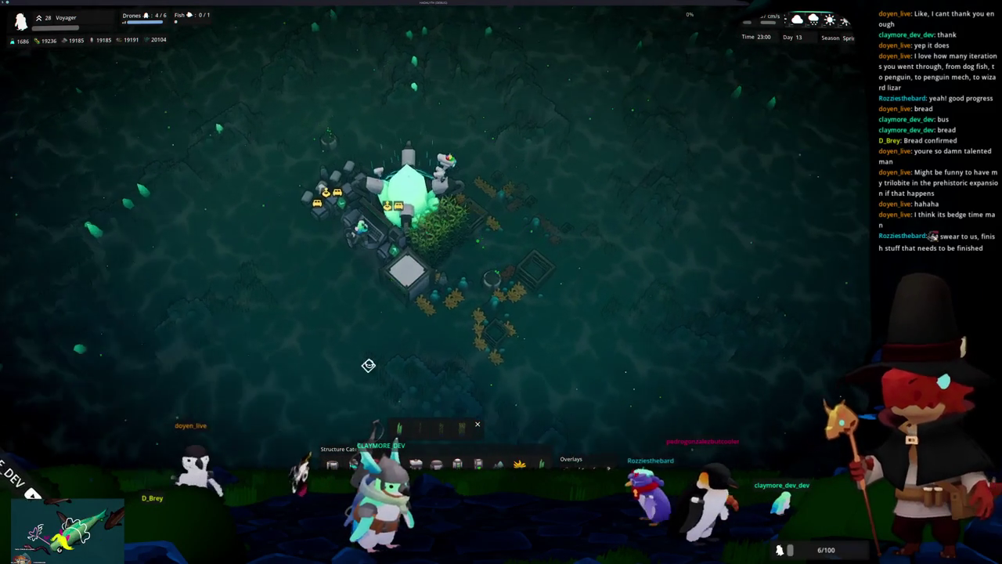
scroll(409, 413, "up", 2)
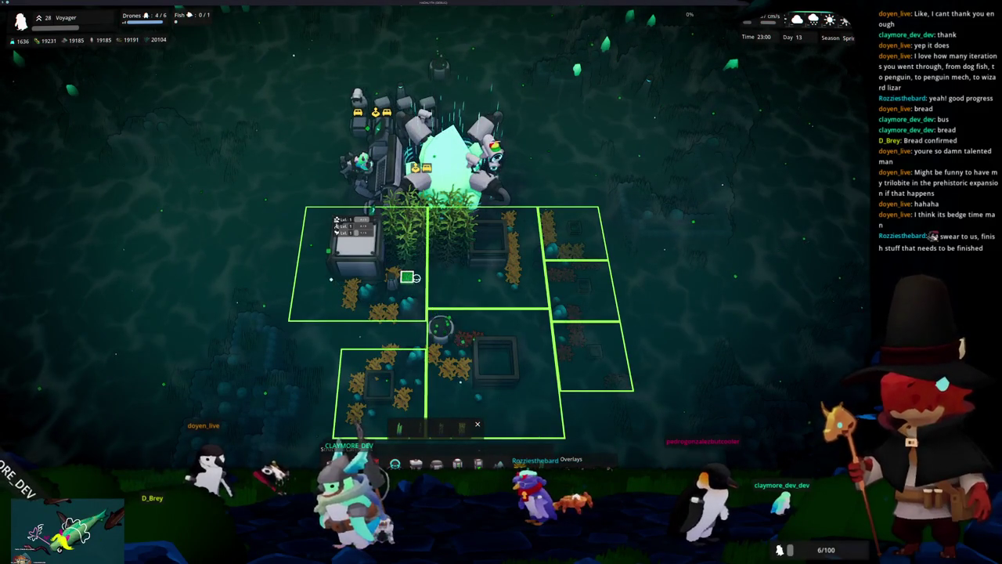
scroll(461, 300, "down", 2)
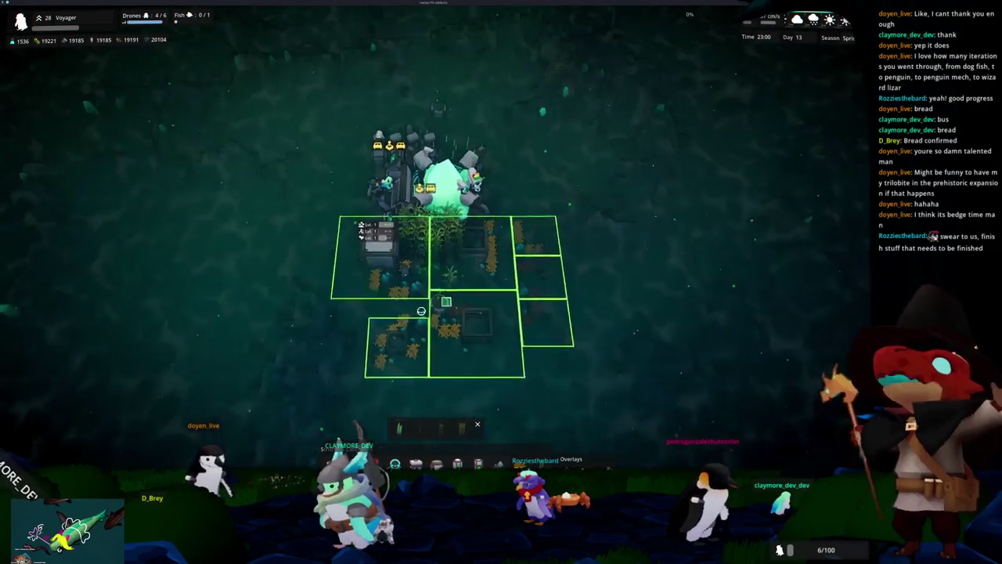
key("q")
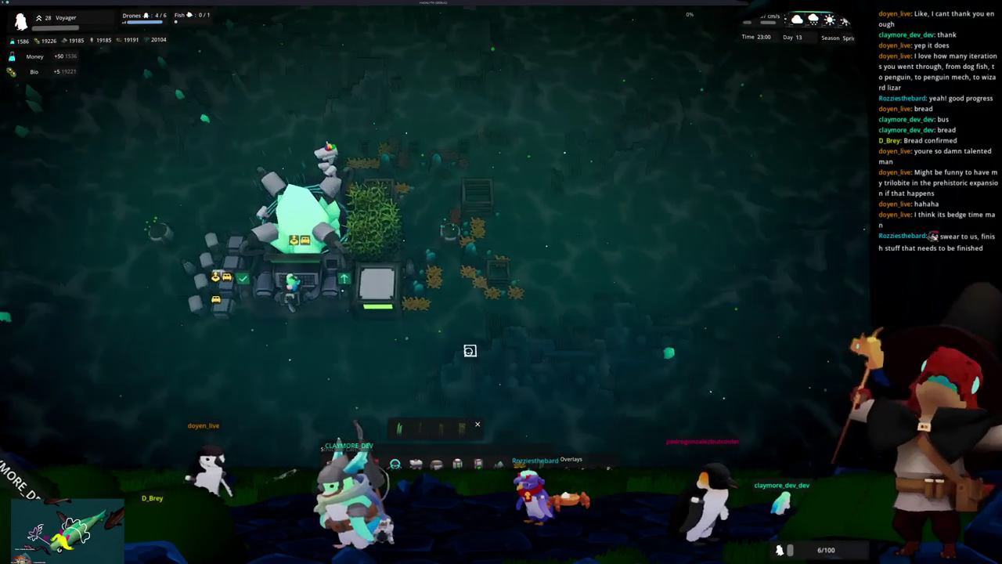
scroll(464, 354, "up", 3)
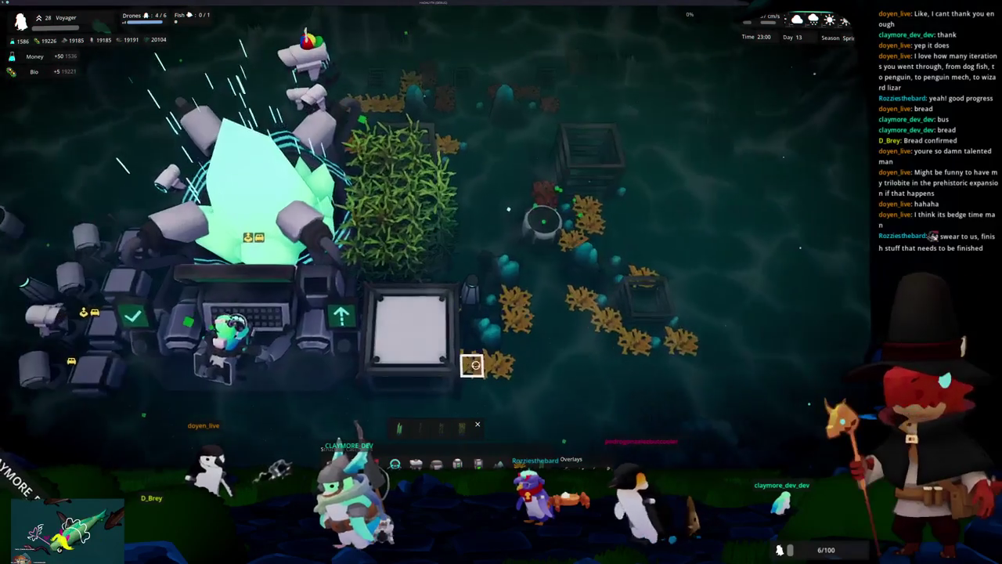
scroll(472, 356, "down", 3)
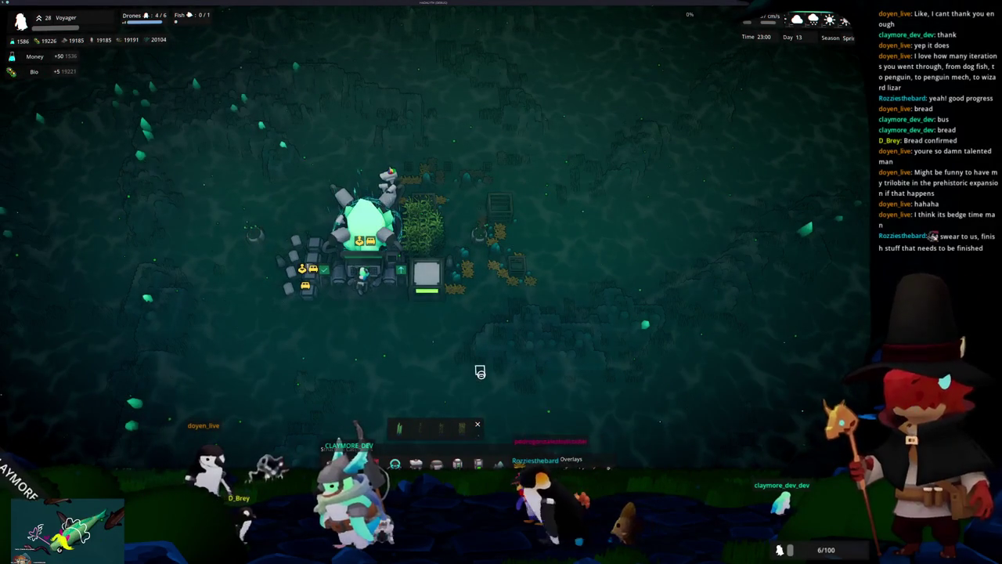
key("q")
key("q")
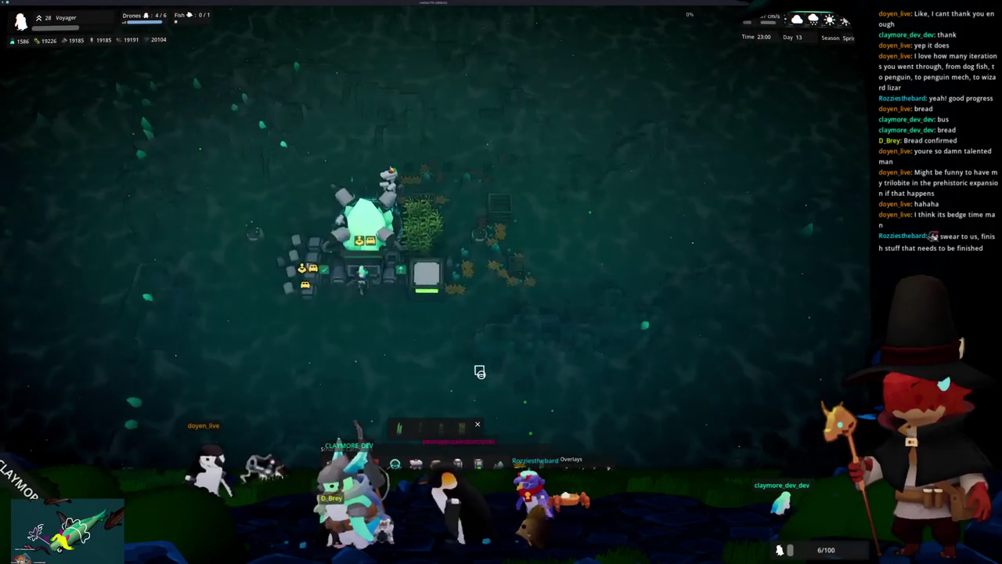
scroll(480, 372, "up", 2)
mouse_move(444, 419)
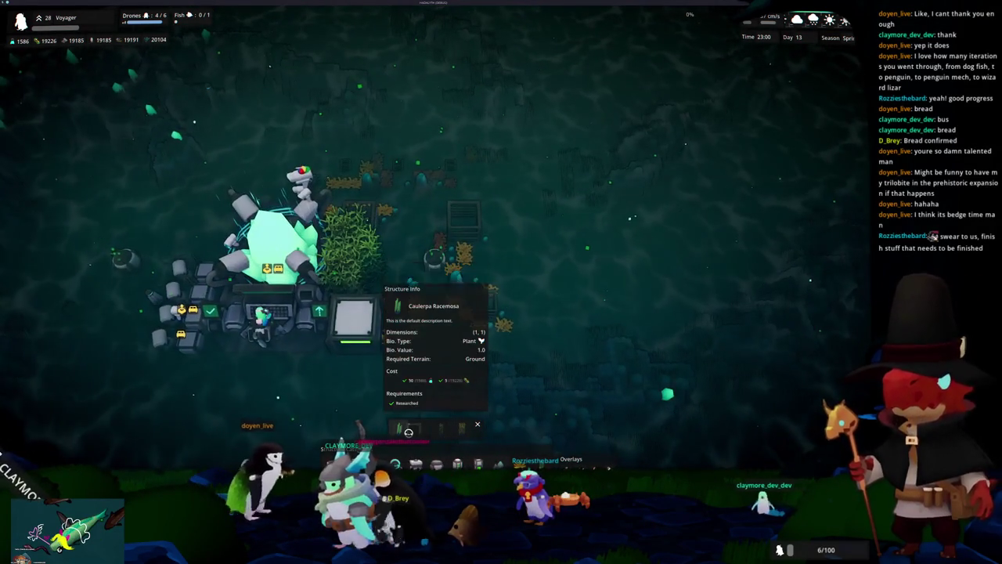
left_click(408, 430)
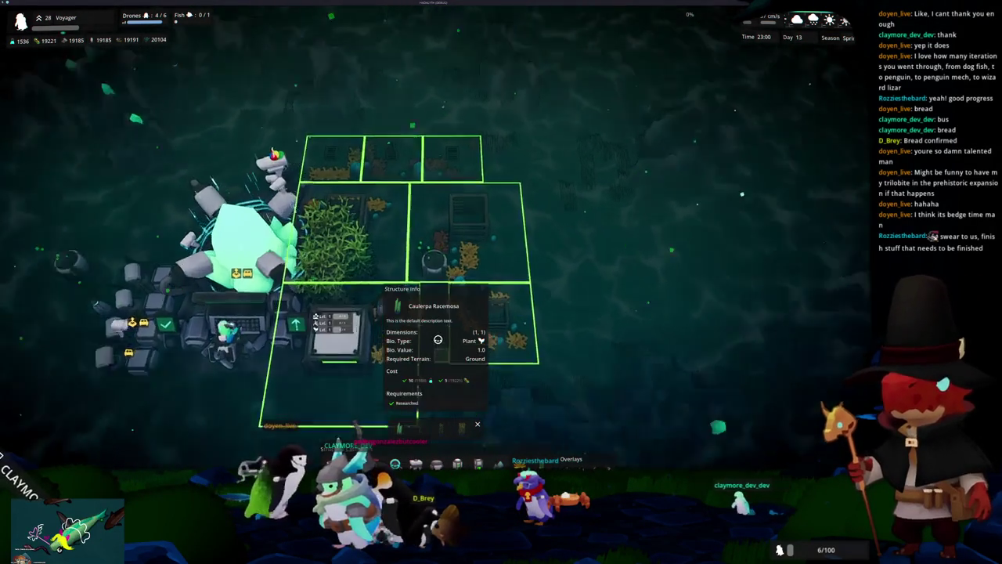
Plant a Caulerpa Racemosa in the lower plot beside the core.
scroll(460, 305, "up", 2)
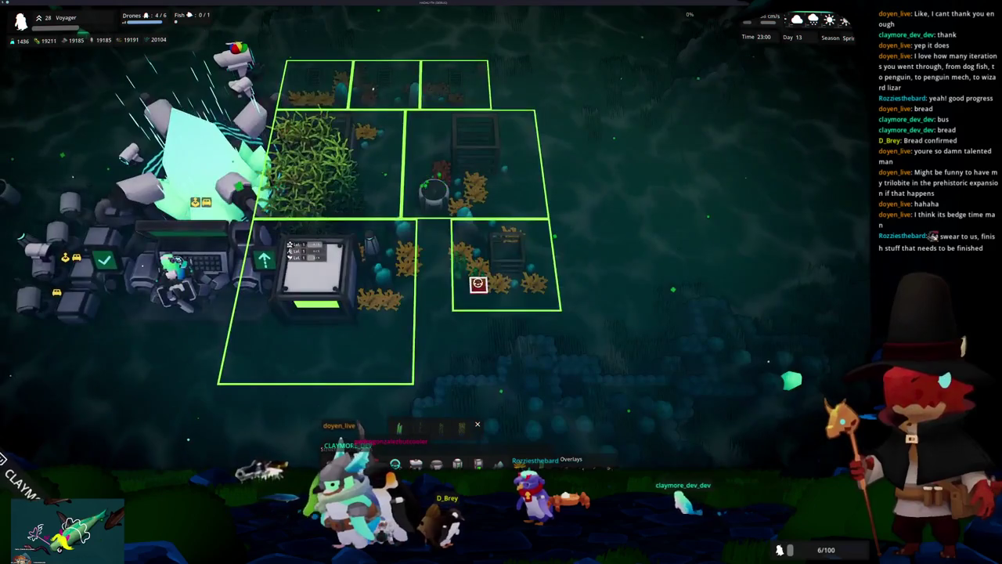
key("q")
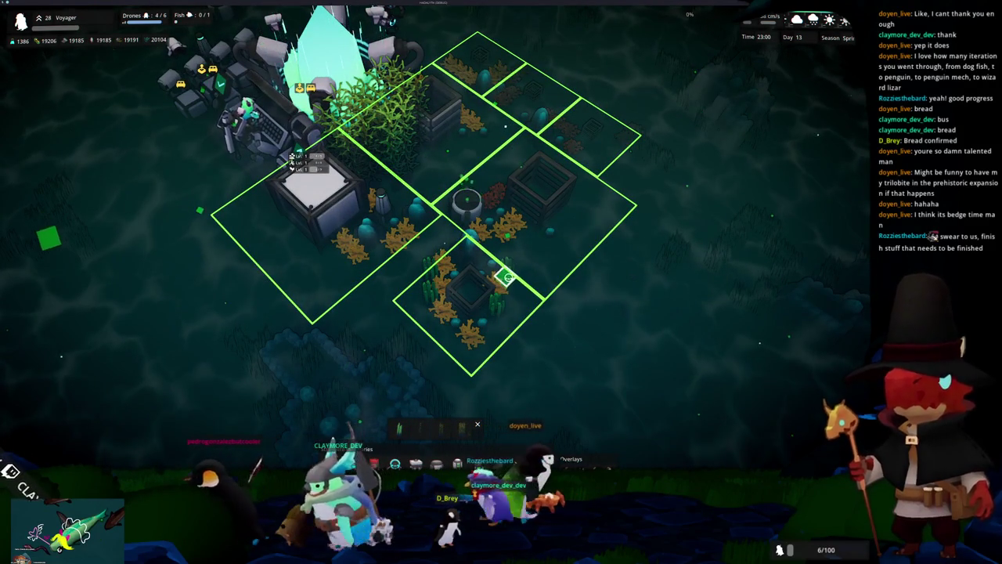
key("e")
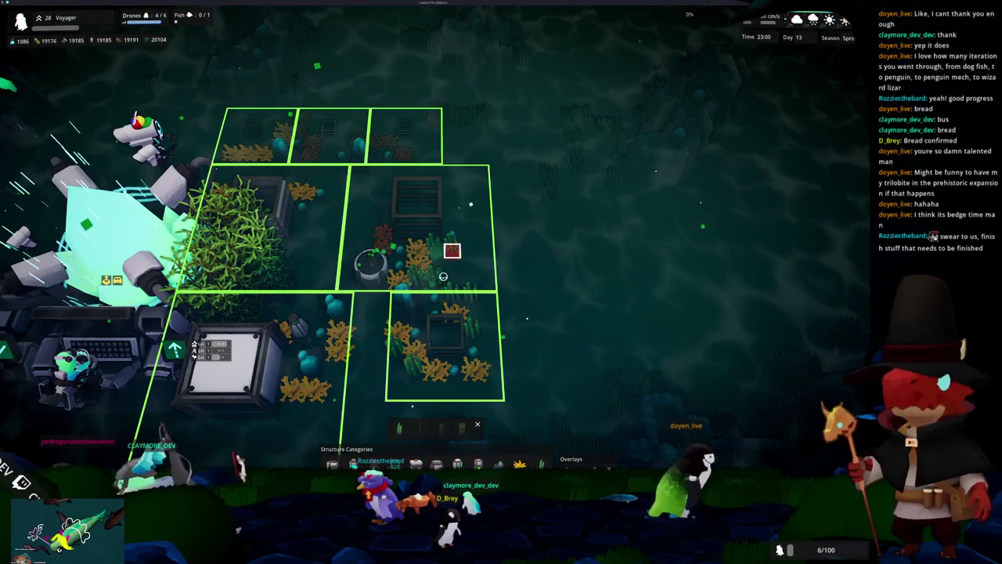
key("a")
key("w")
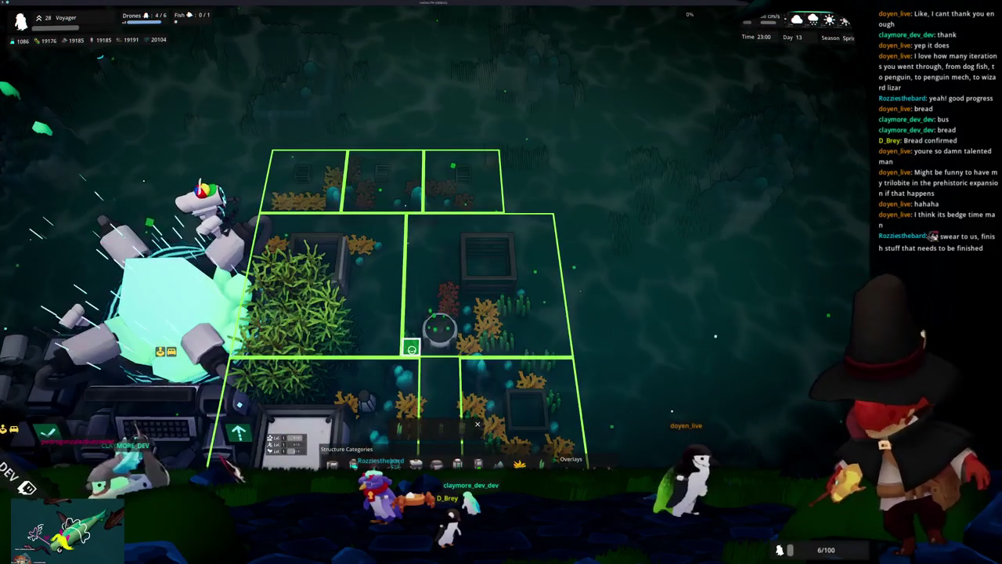
key("q")
key("q")
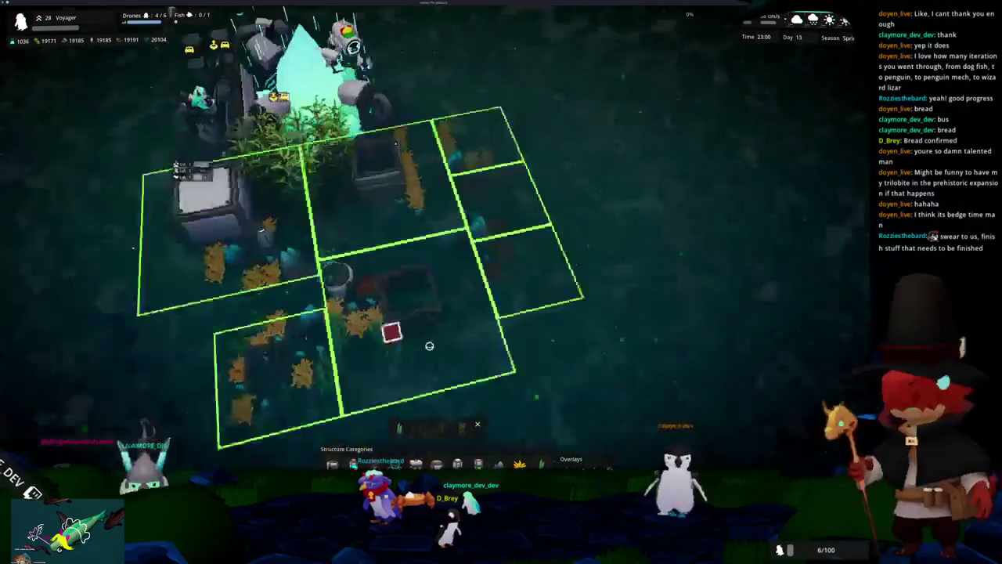
key("q")
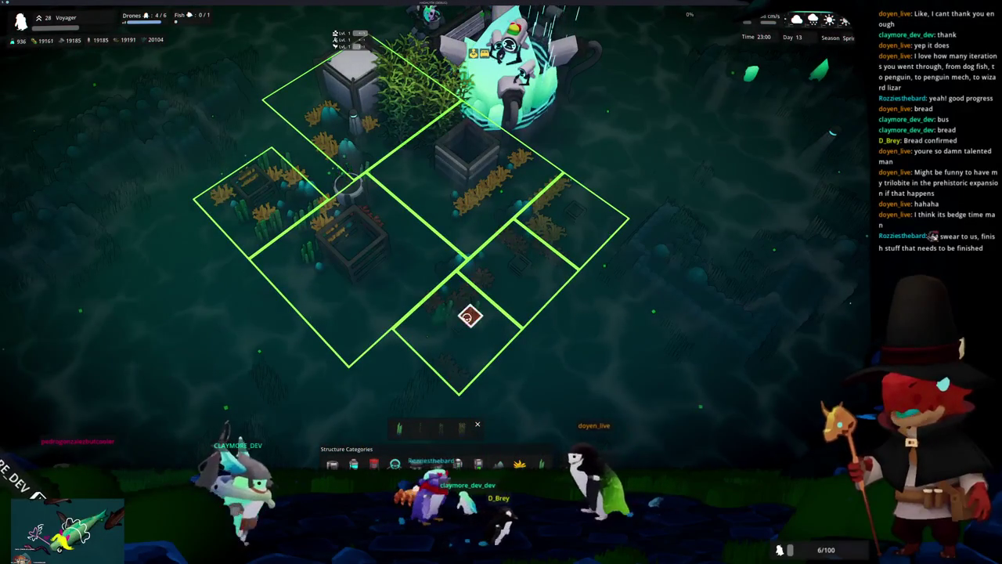
left_click(470, 340)
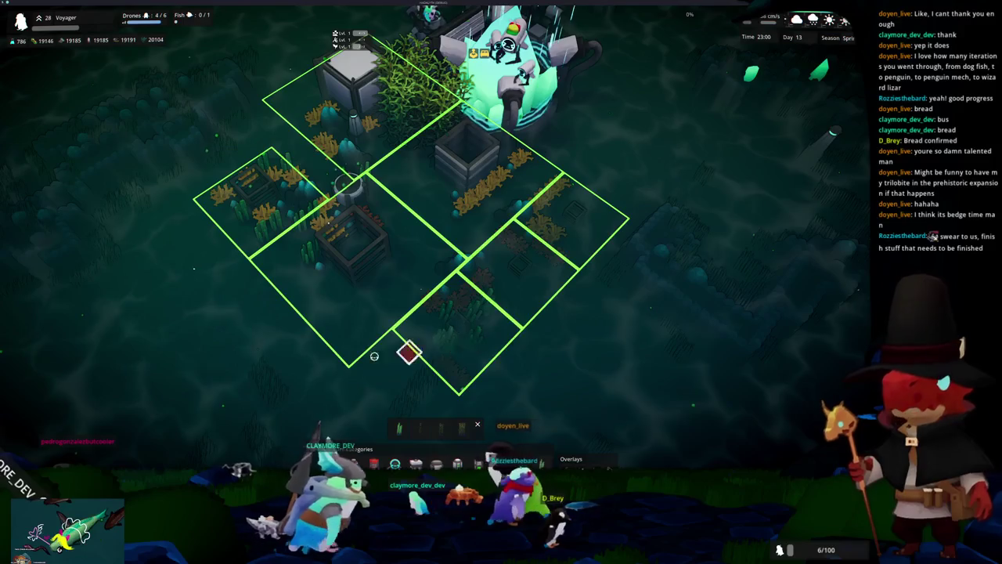
Plant another Caulerpa Racemosa in the bottom plots, leaving money at 236.
key("q")
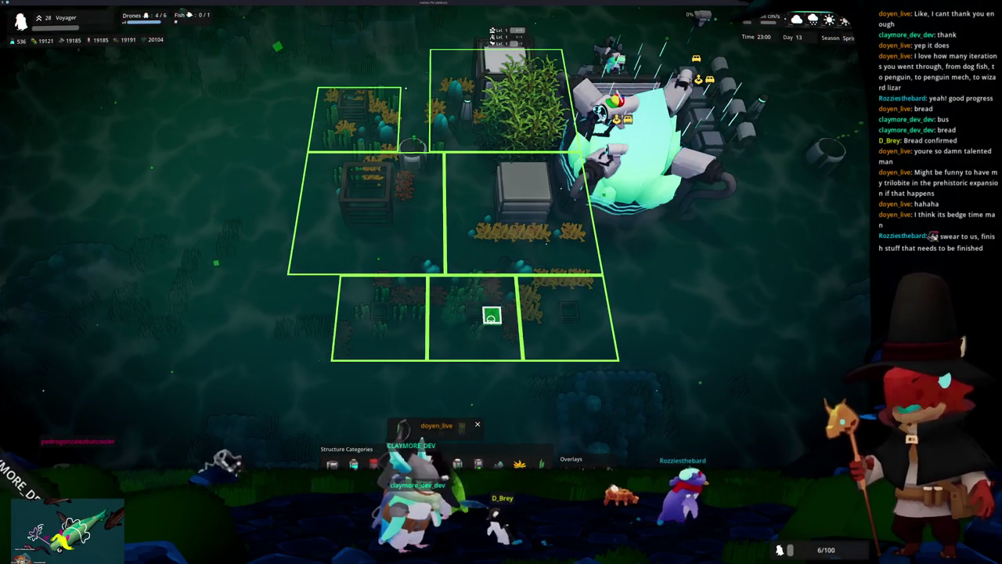
key("d")
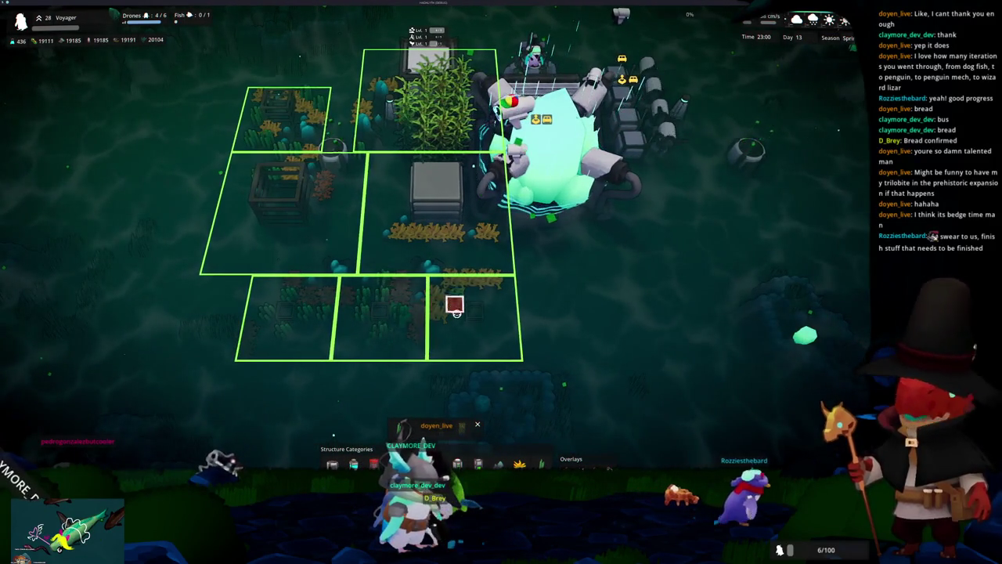
left_click(472, 299)
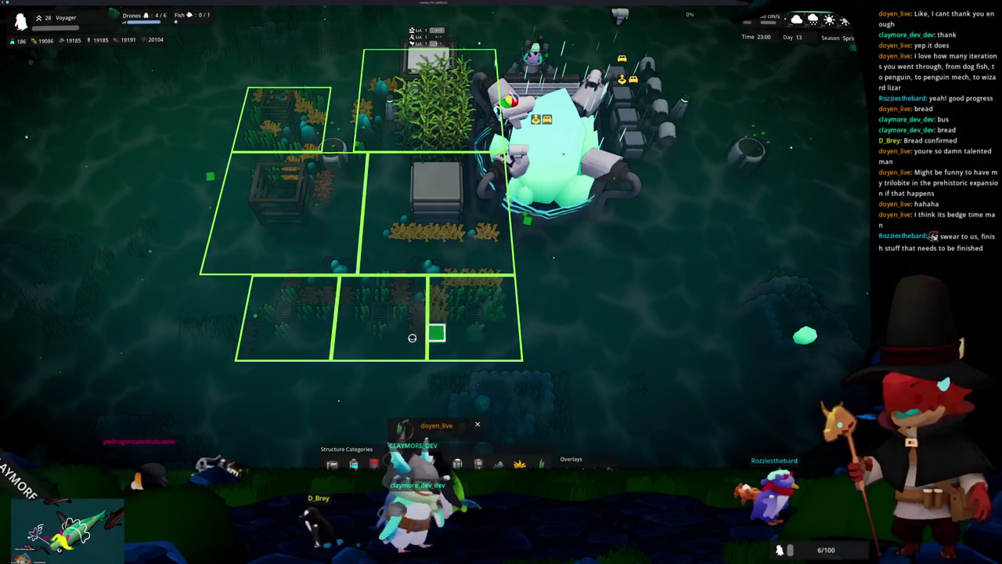
key("e")
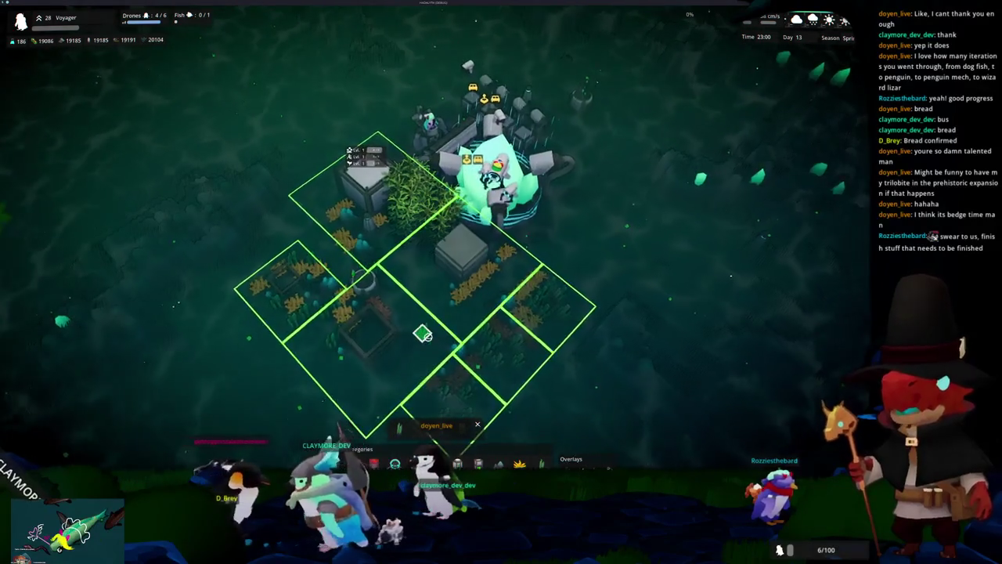
scroll(423, 334, "up", 3)
key("e")
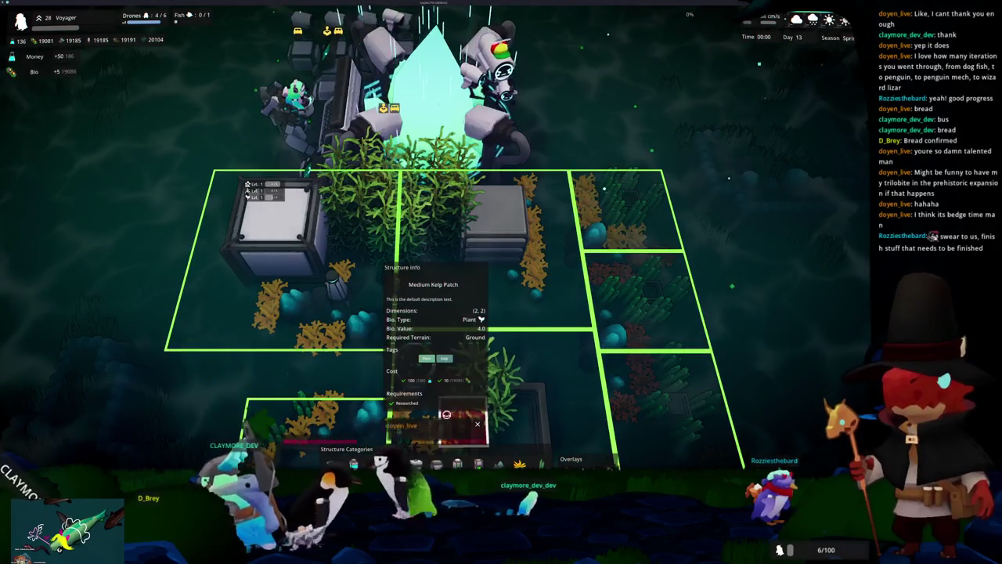
scroll(443, 424, "down", 5)
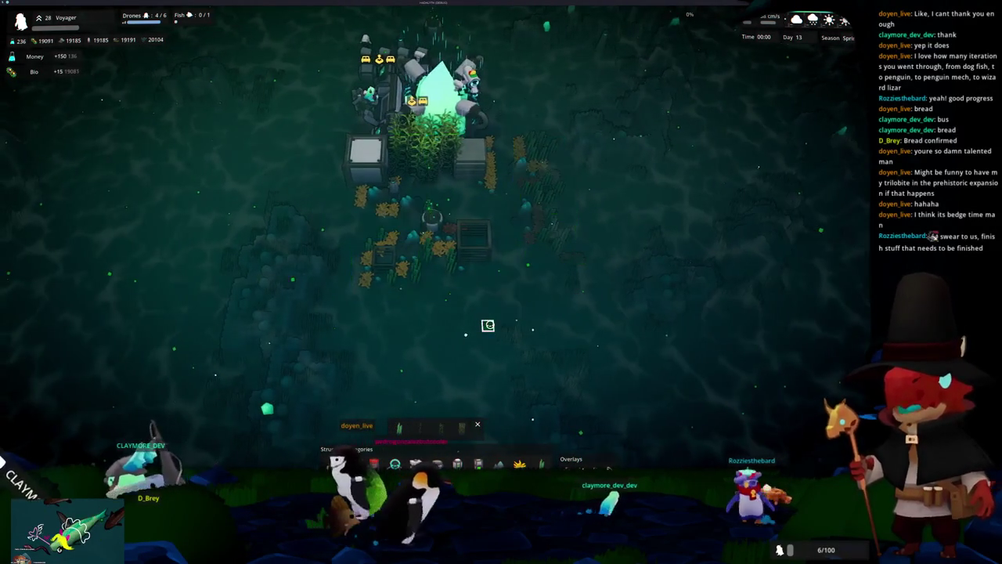
scroll(488, 325, "up", 4)
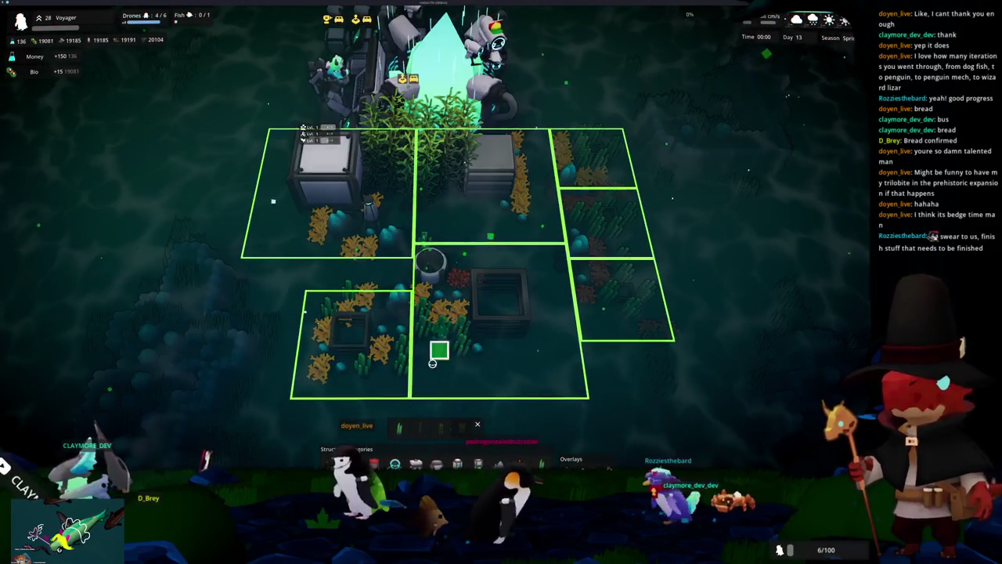
scroll(432, 357, "down", 2)
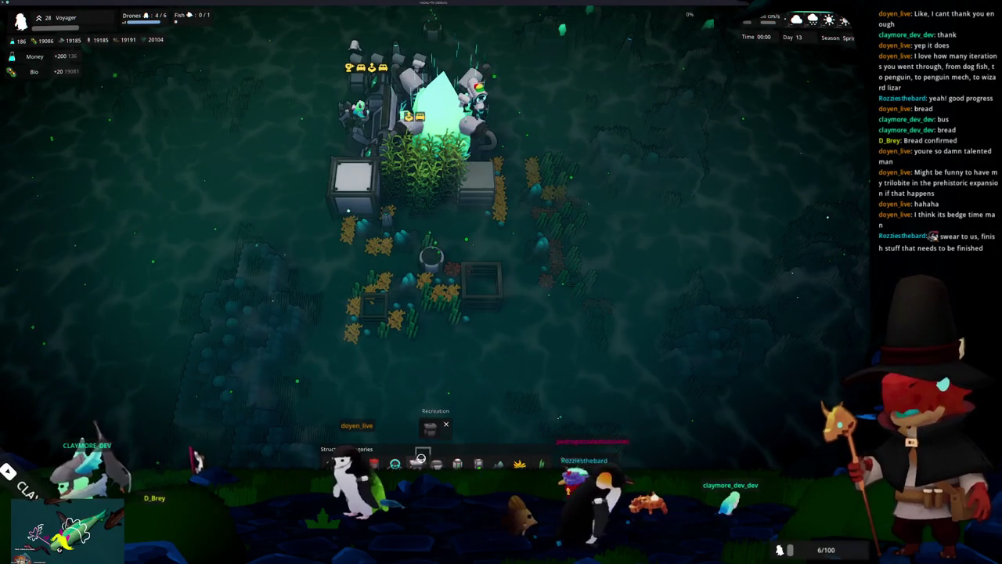
mouse_move(424, 424)
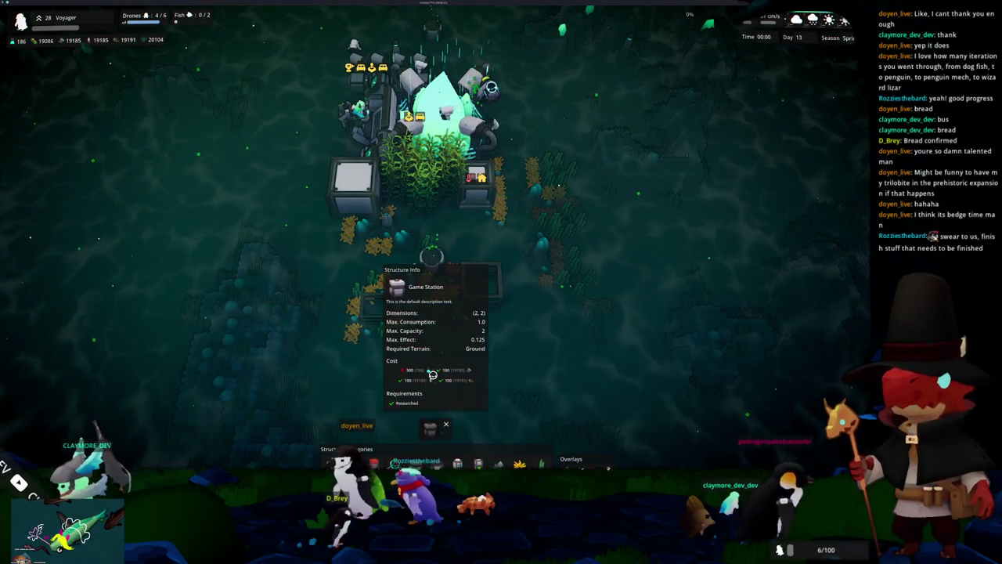
scroll(439, 391, "down", 2)
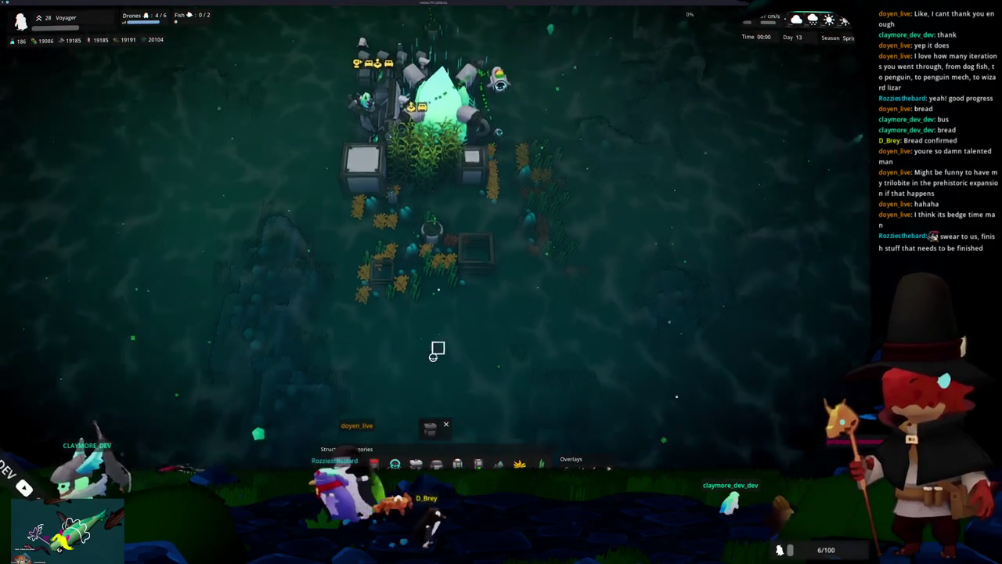
scroll(438, 350, "down", 1)
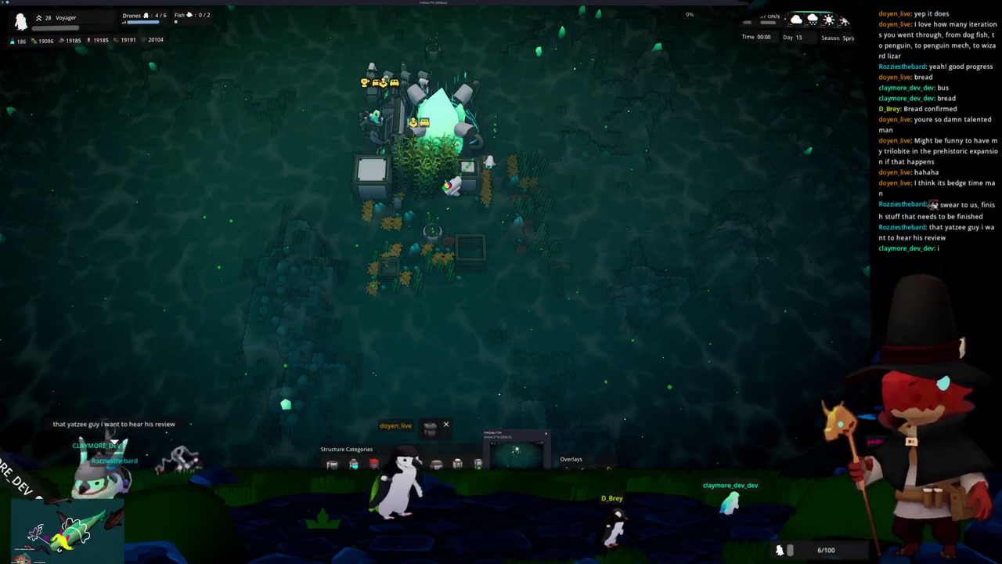
key("w")
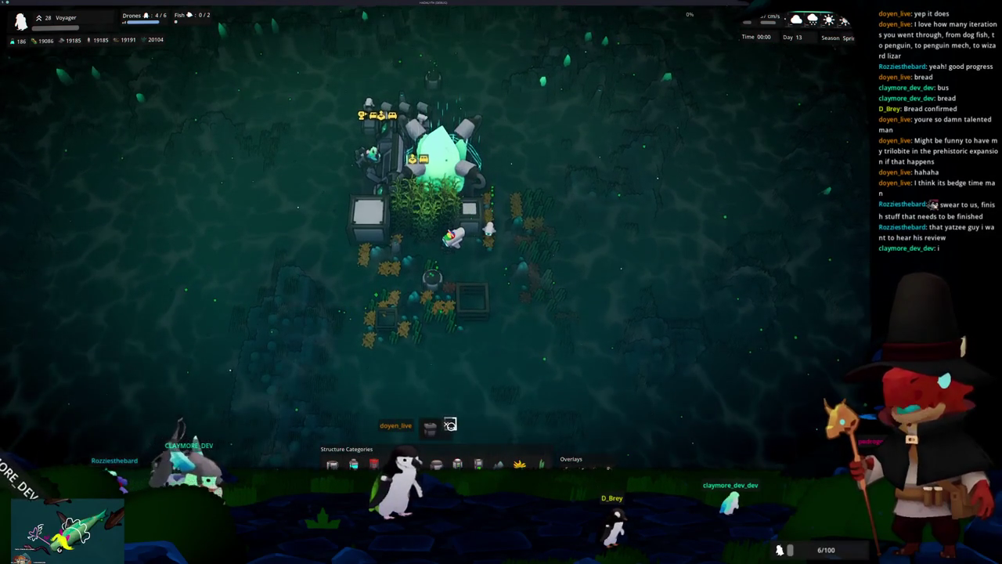
left_click(431, 292)
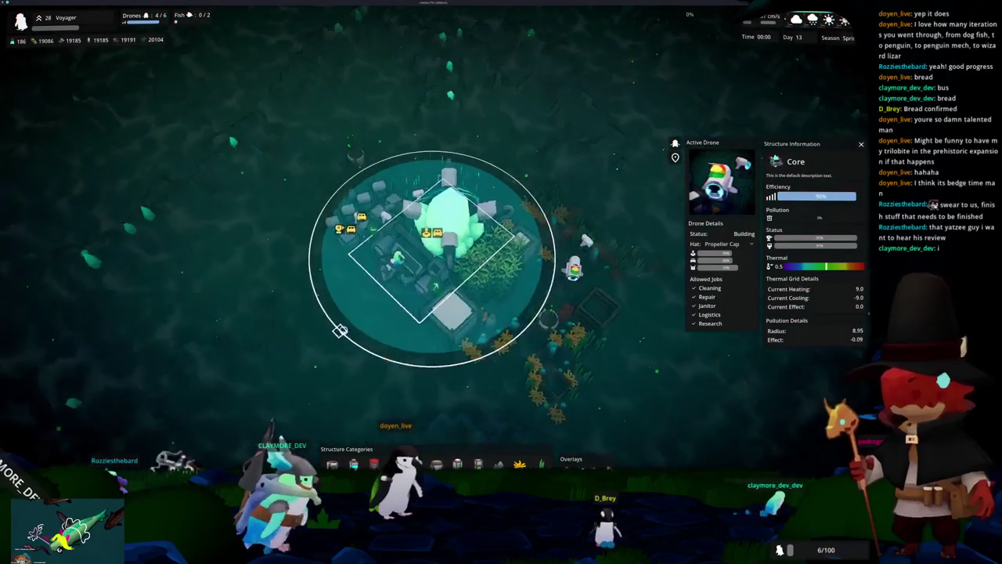
left_click(356, 354)
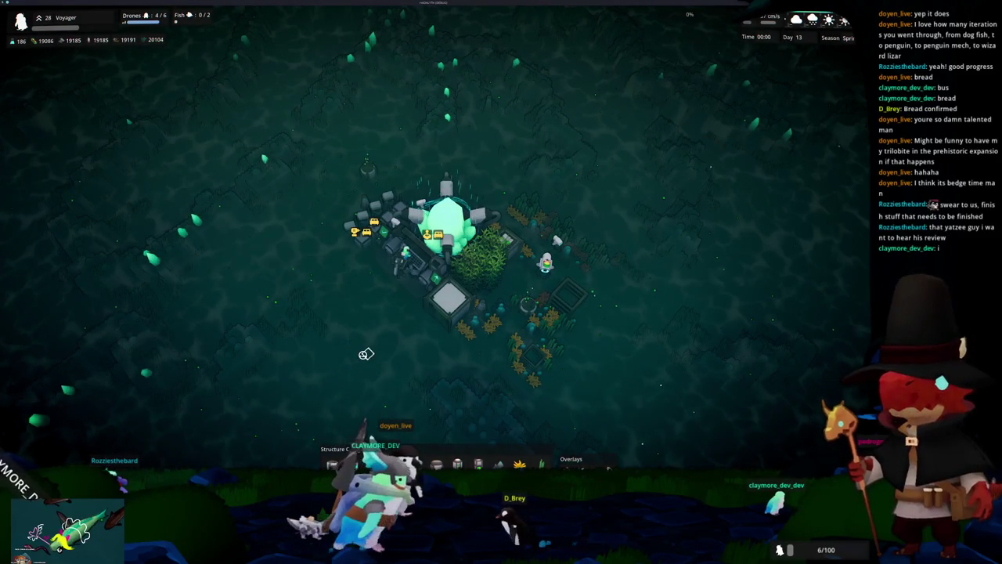
left_click(423, 314)
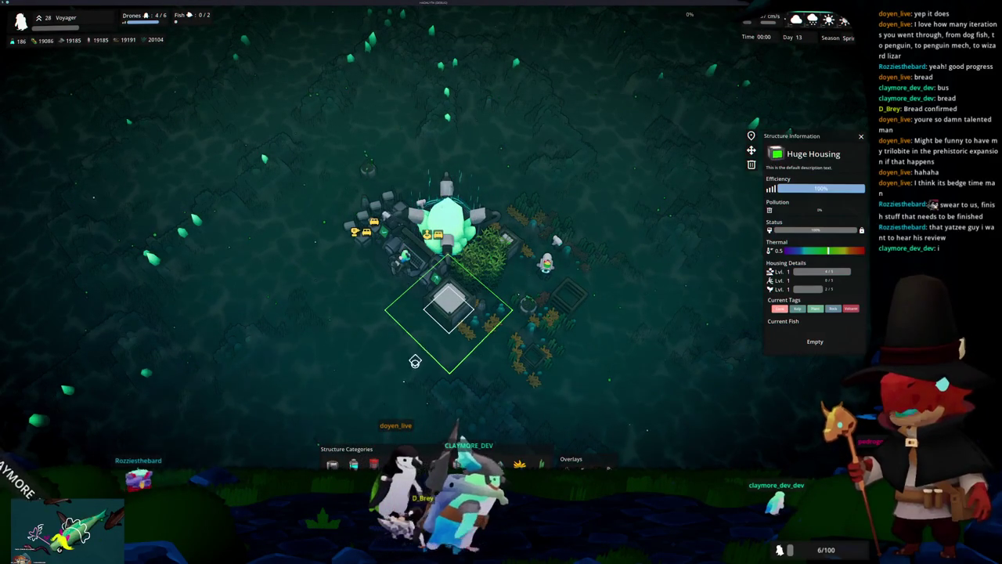
left_click(538, 308)
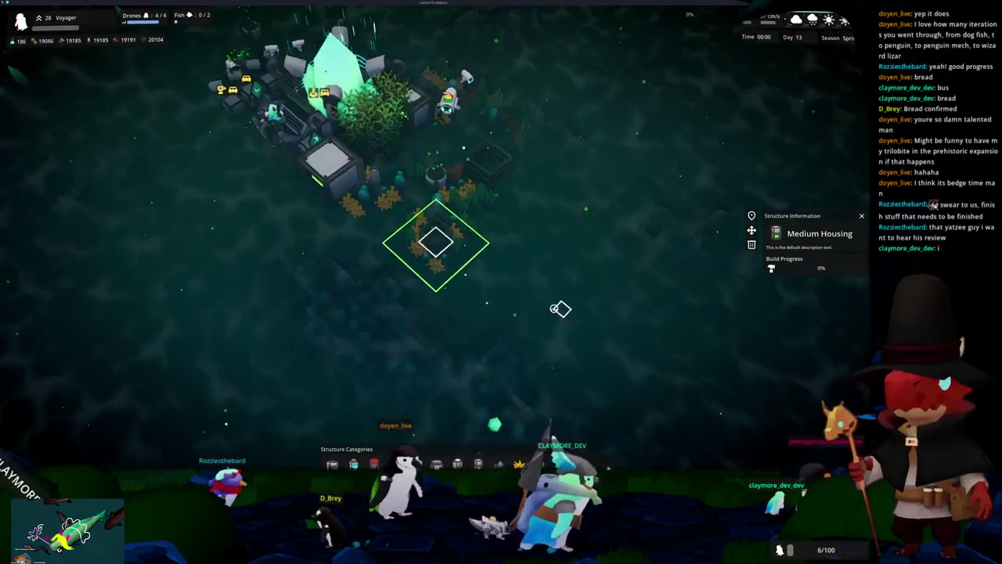
left_click(541, 315)
key("d")
key("w")
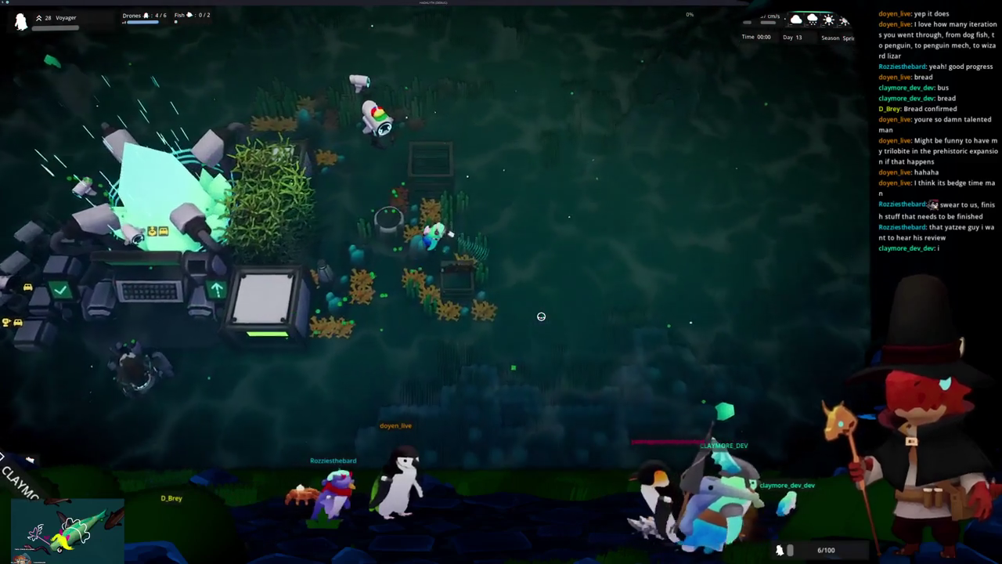
key("w")
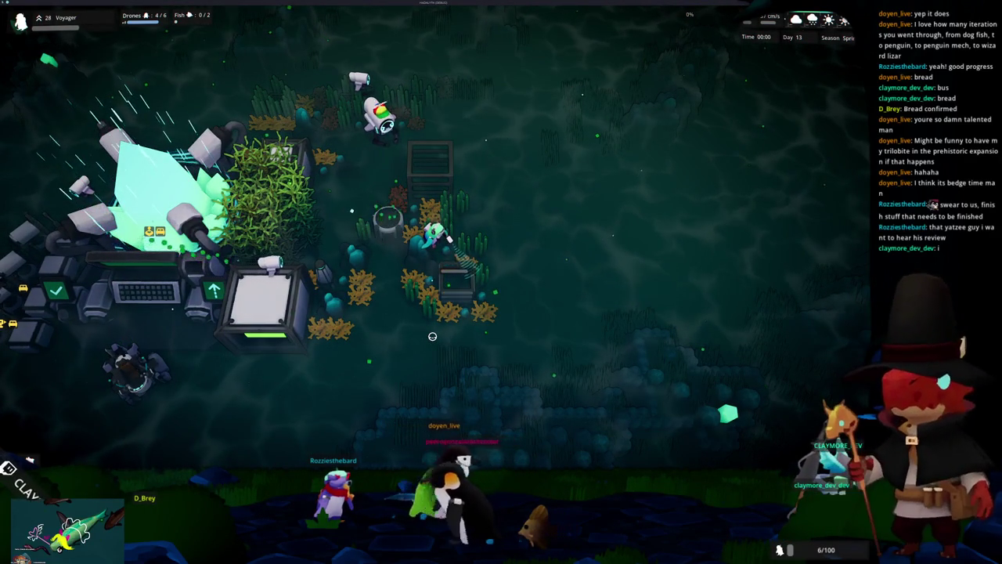
Walk the character around the base while drones finish the housings, then zoom out.
key("w")
key("d")
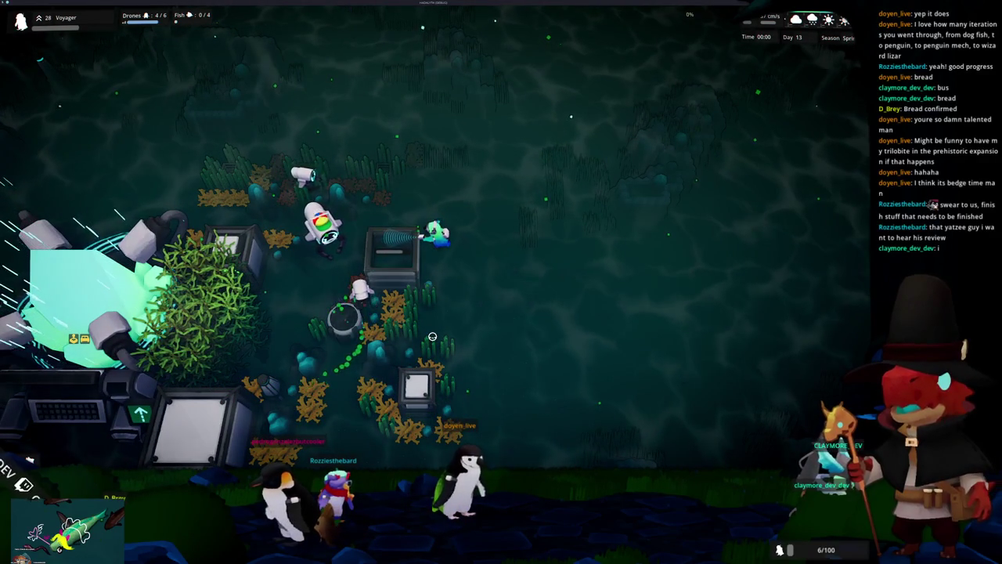
key("s")
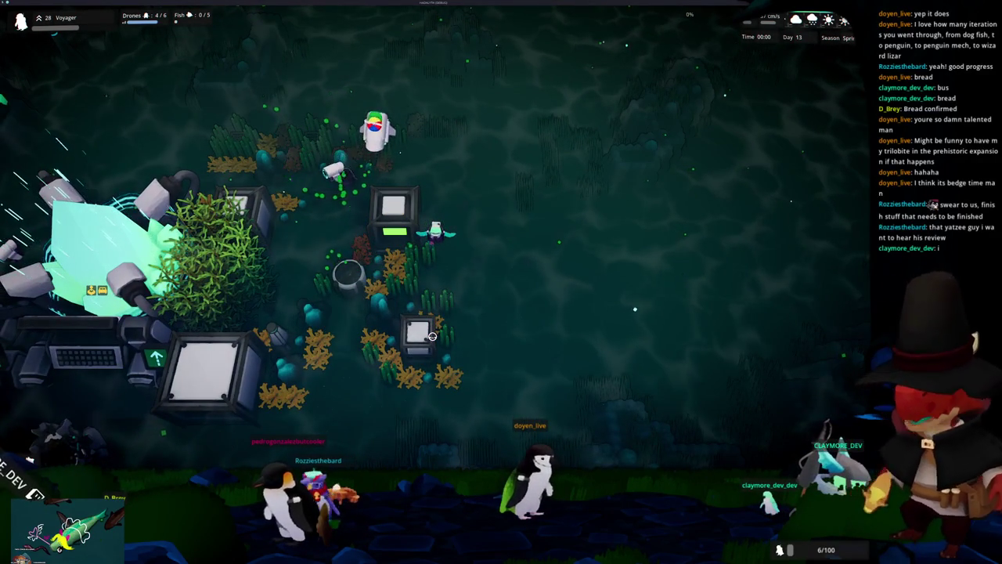
key("w")
key("a")
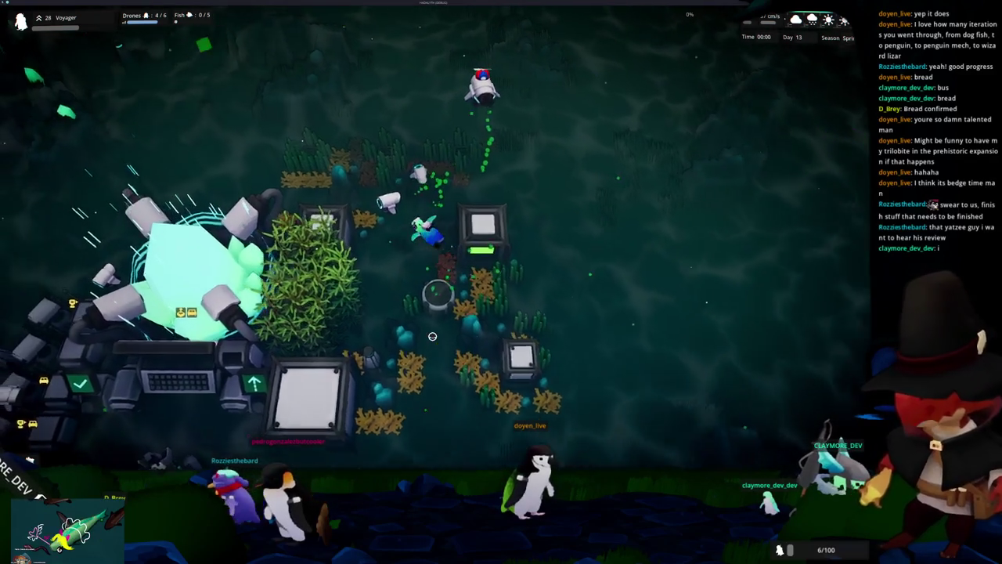
key("w")
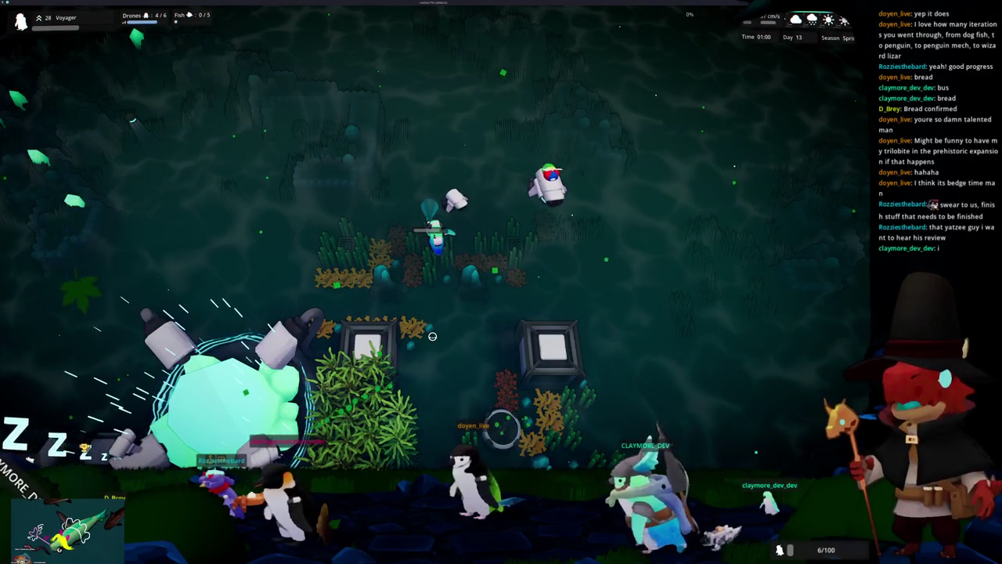
key("a")
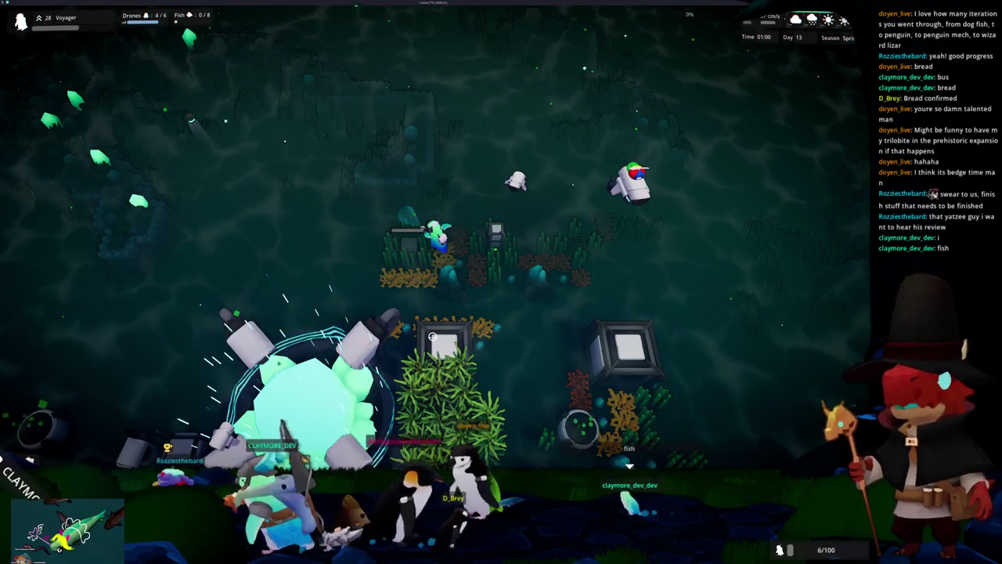
key("d")
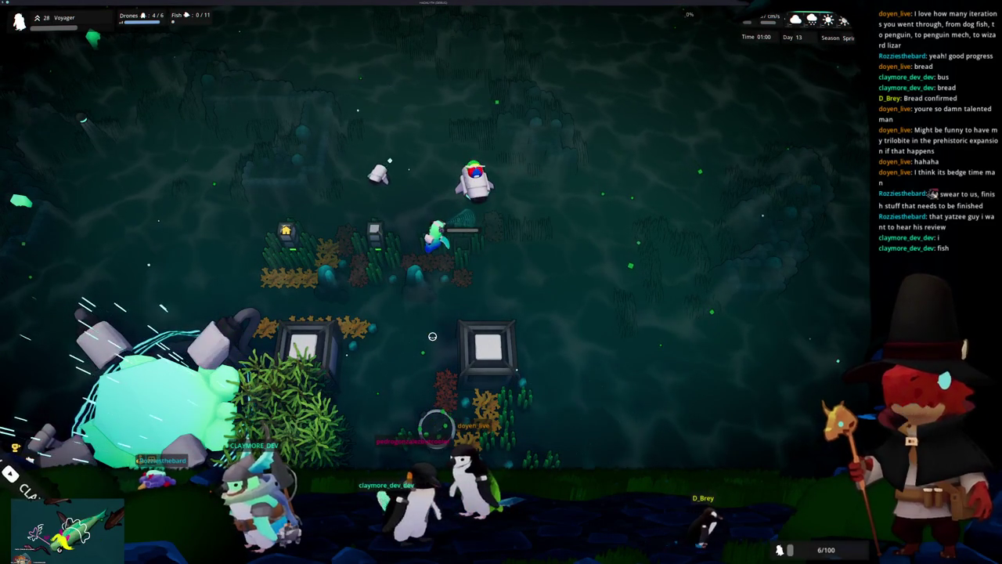
key("s")
key("a")
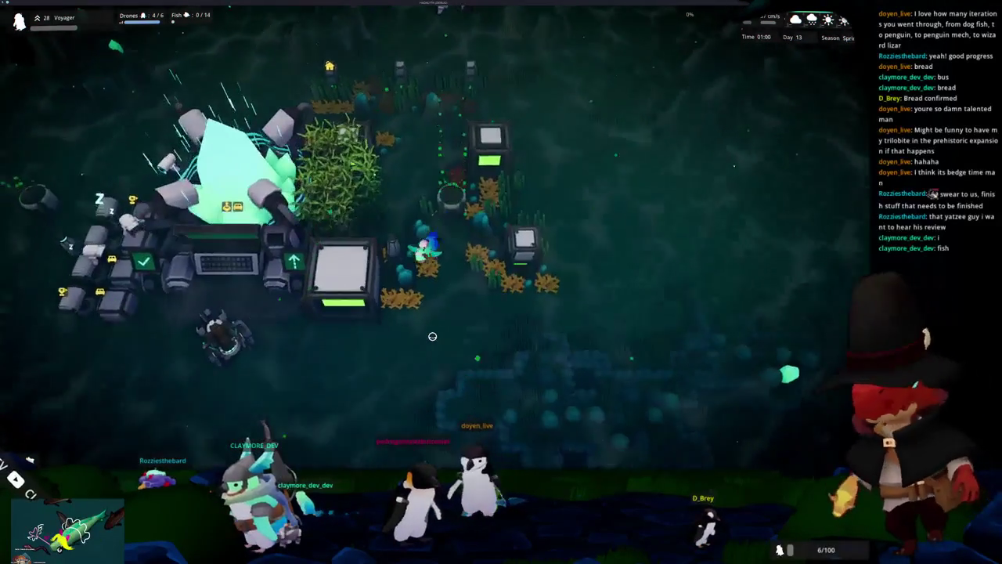
key("s")
key("a")
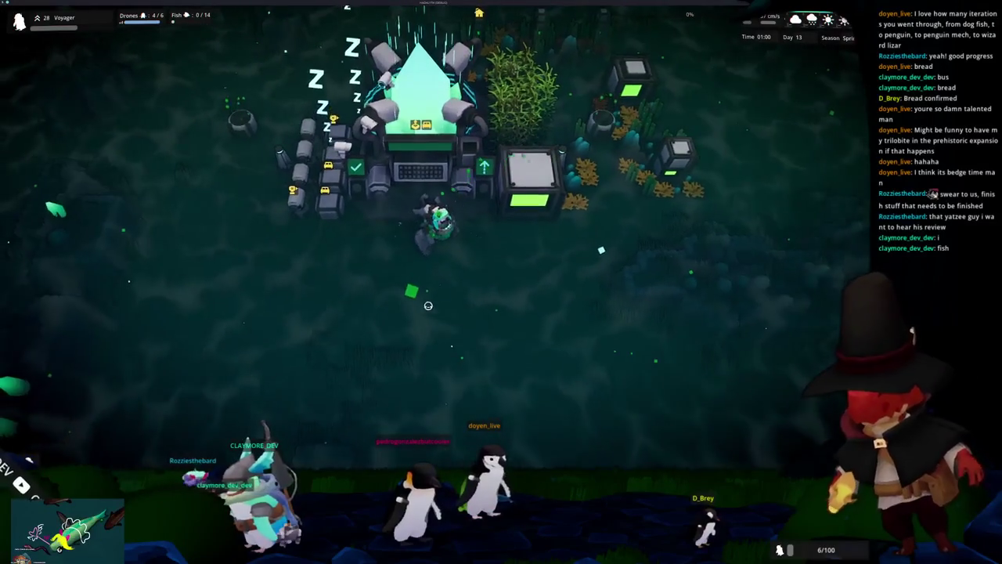
scroll(506, 186, "down", 3)
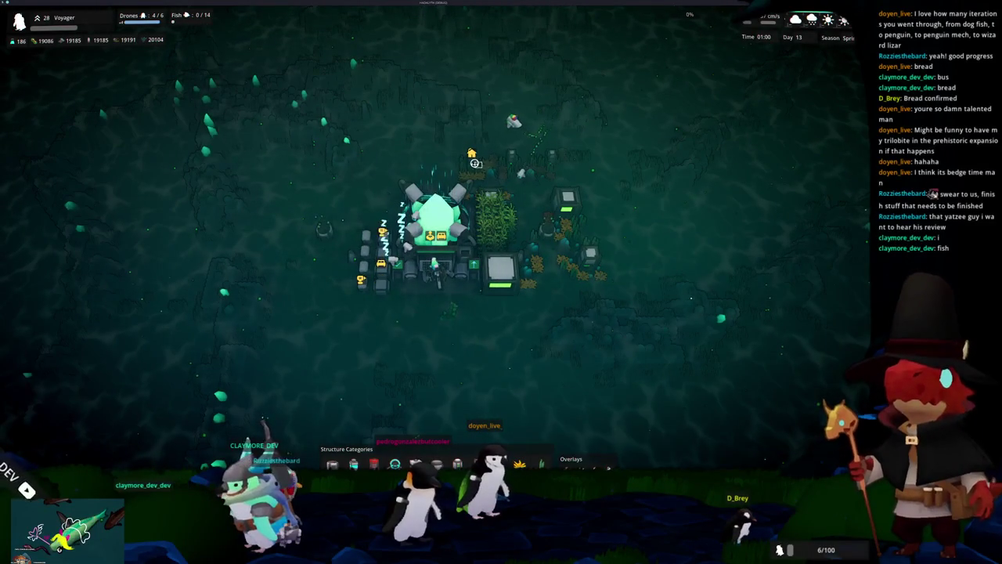
Inspect the Small Housing, zooming in and back out over it.
left_click(474, 162)
scroll(475, 163, "up", 3)
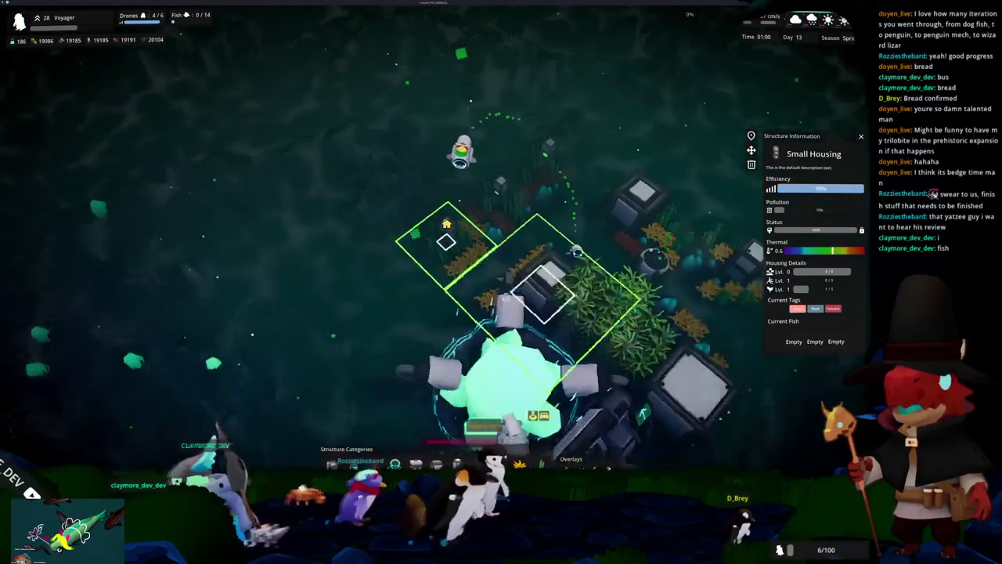
scroll(438, 227, "up", 5)
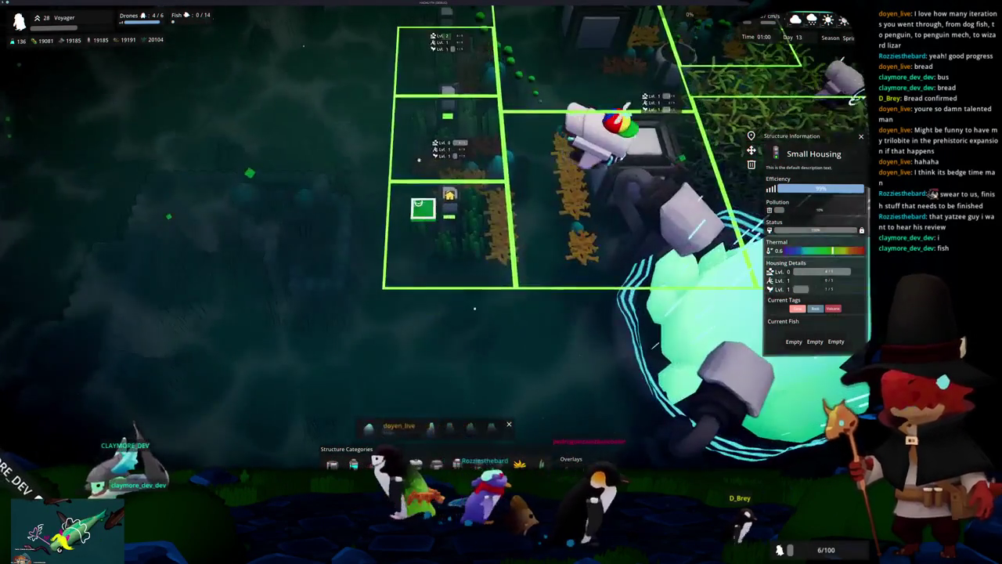
scroll(474, 308, "down", 5)
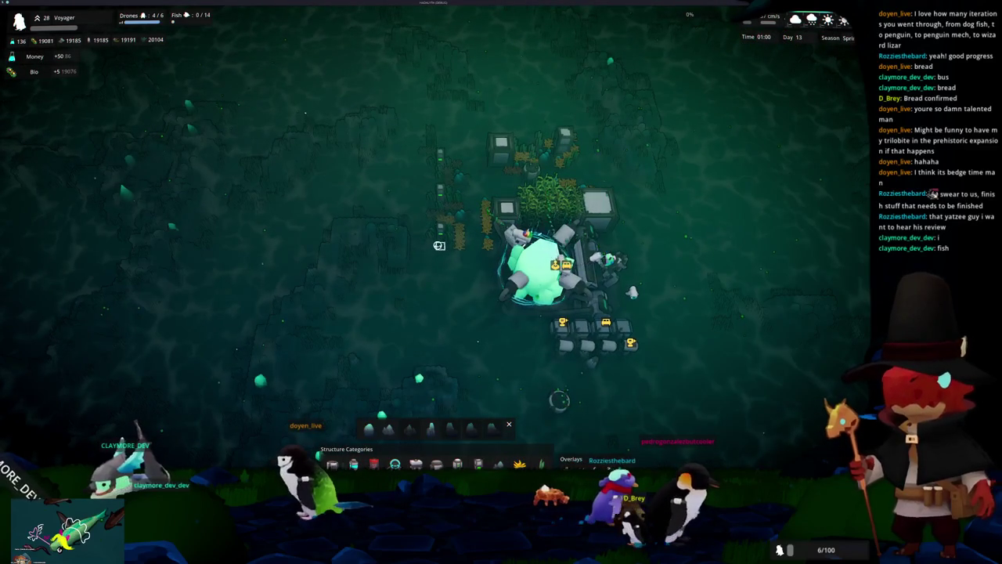
scroll(426, 323, "down", 2)
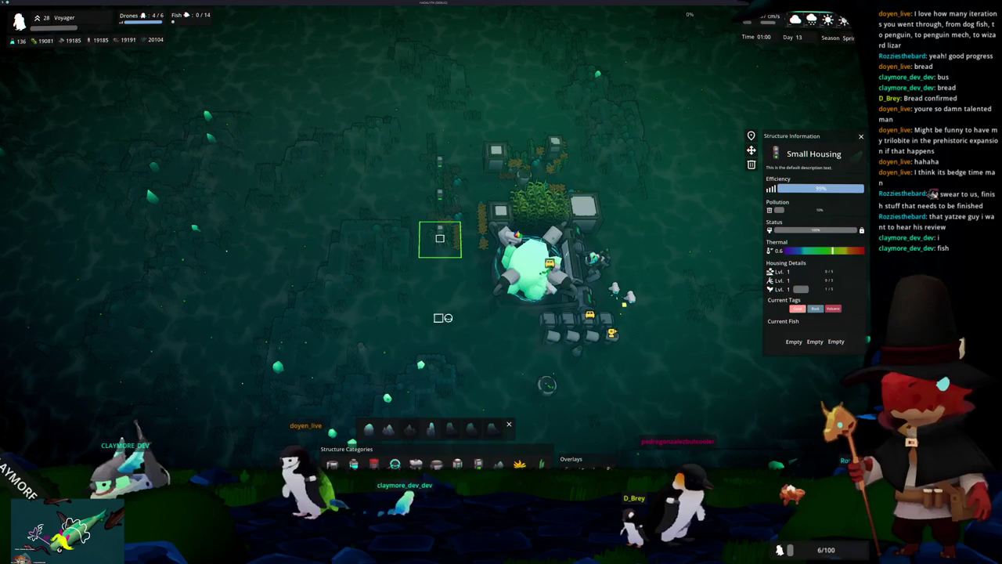
Pan the view right and left, then open the developer console.
key("d")
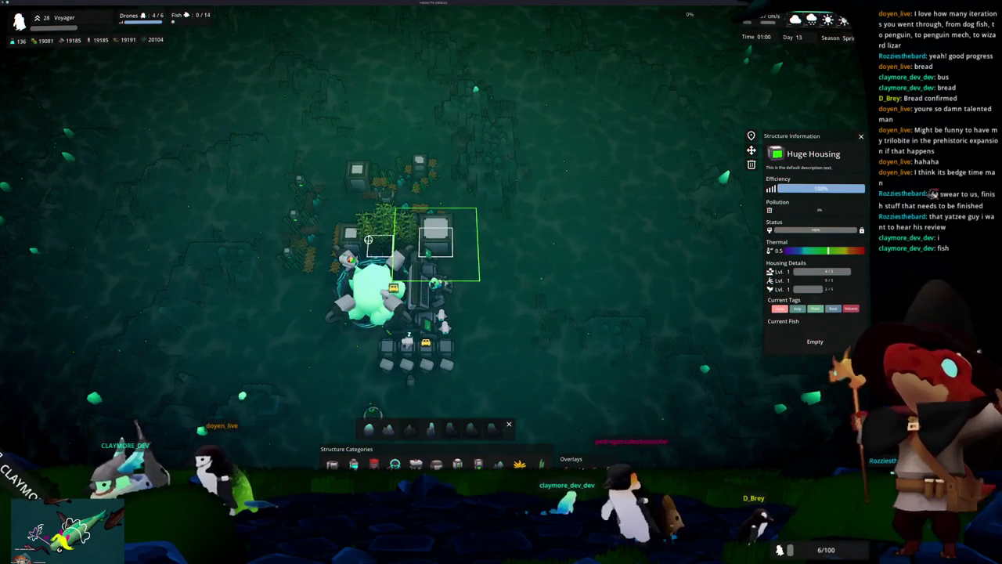
key("a")
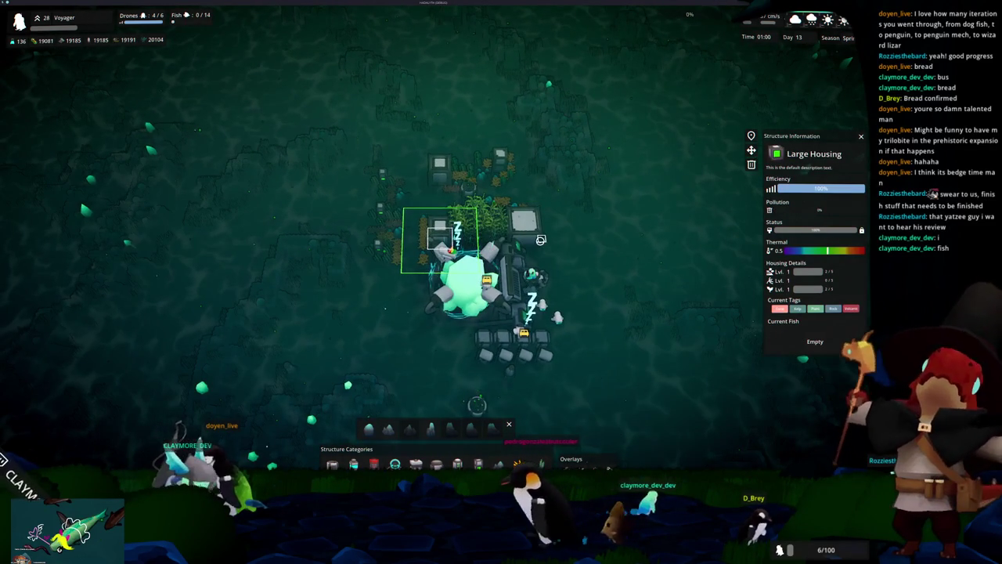
key("grave")
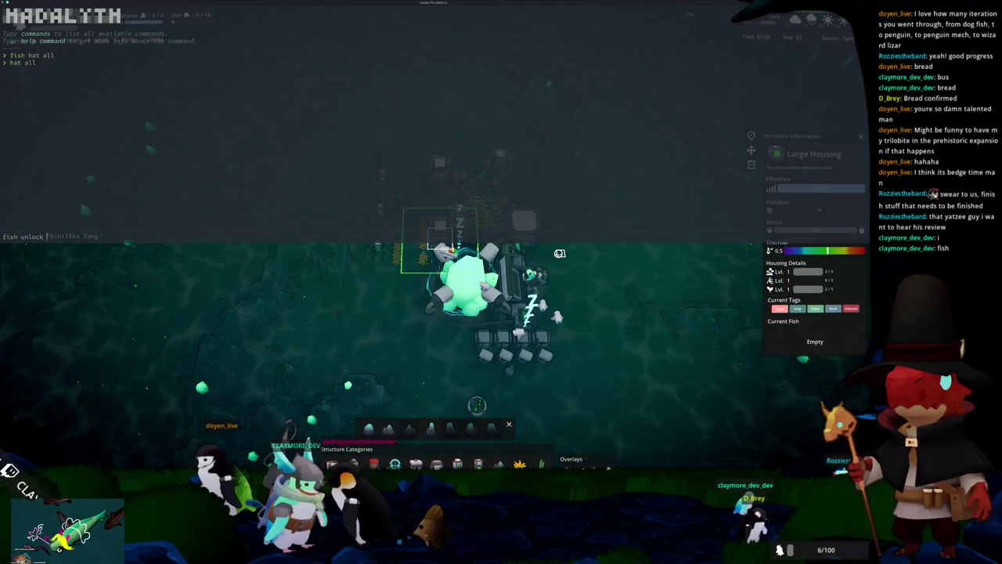
Close the developer console and pan the view right, then back toward the base.
key("grave")
key("d")
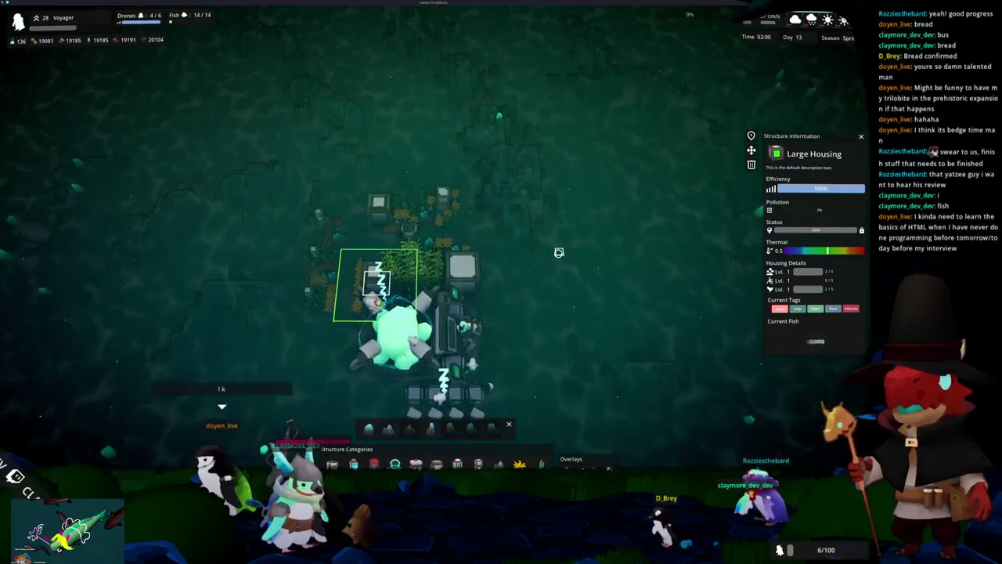
key("d")
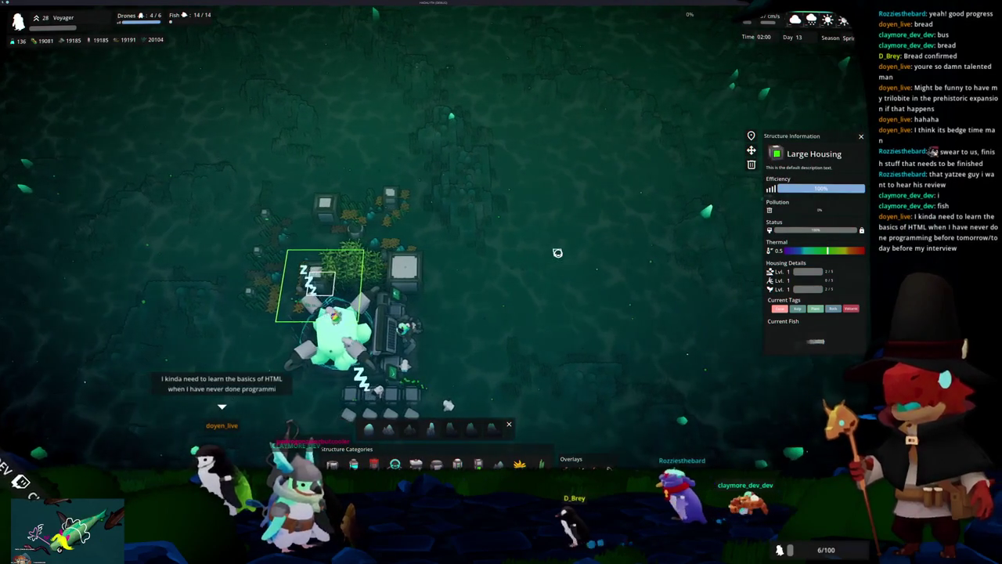
key("d")
key("w")
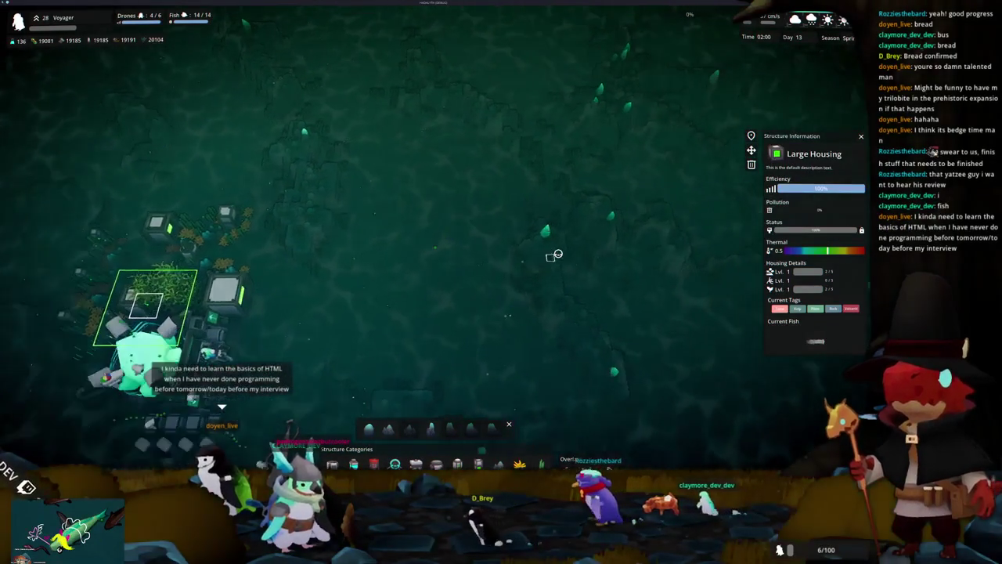
key("d")
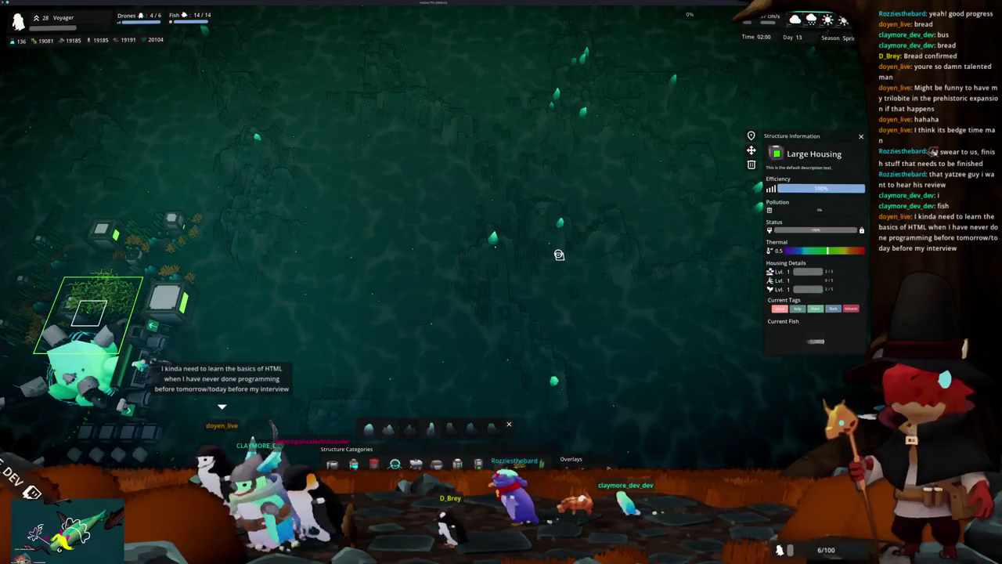
key("a")
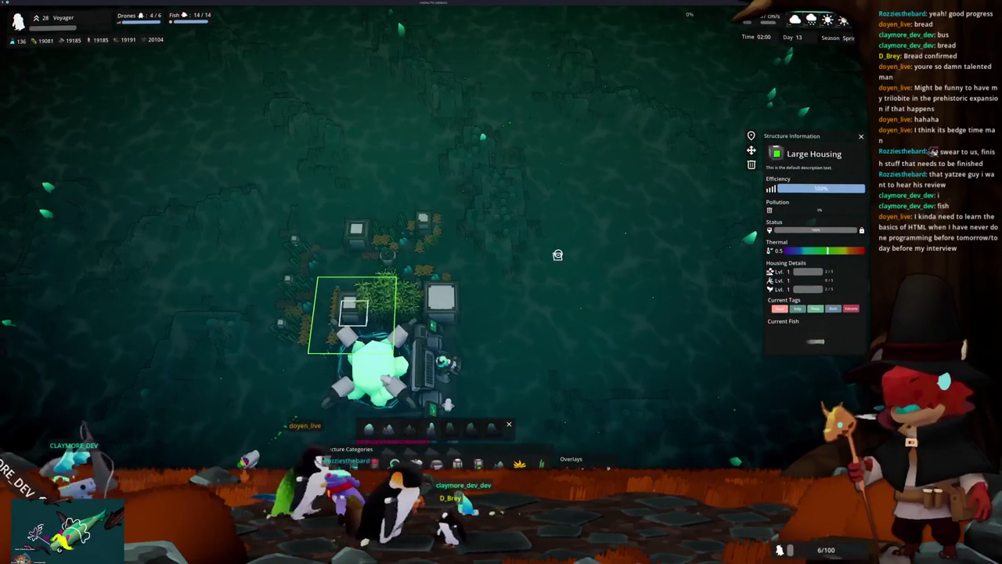
Inspect the housing's Lion's Mane Jellyfish, then close its panels and return to the core.
key("s")
key("a")
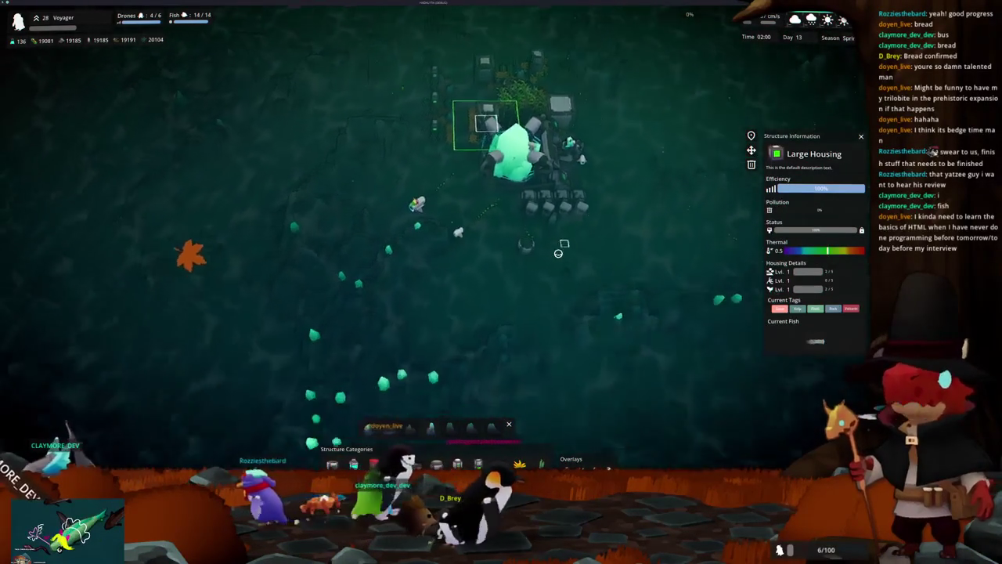
key("w")
scroll(654, 288, "up", 1)
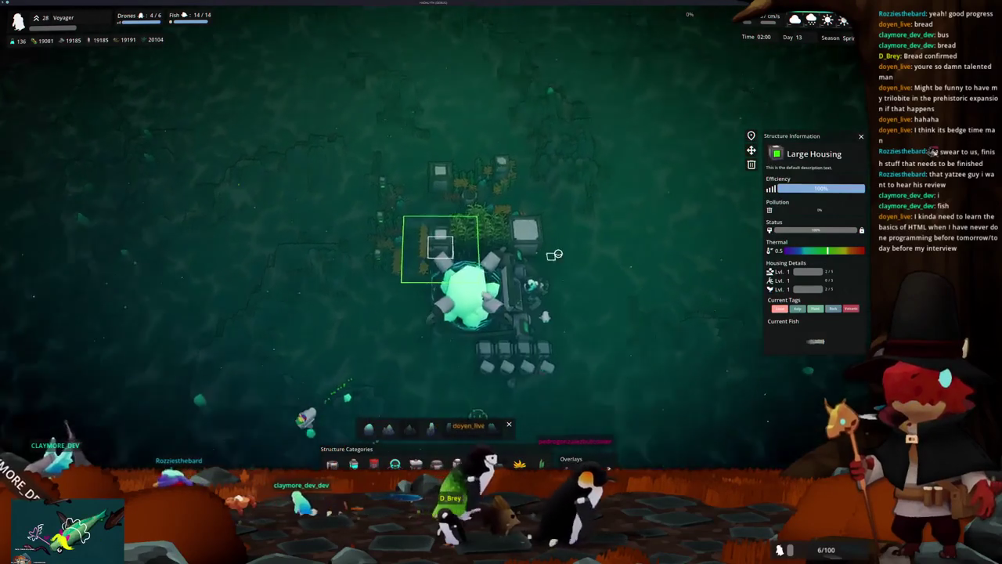
left_click(808, 337)
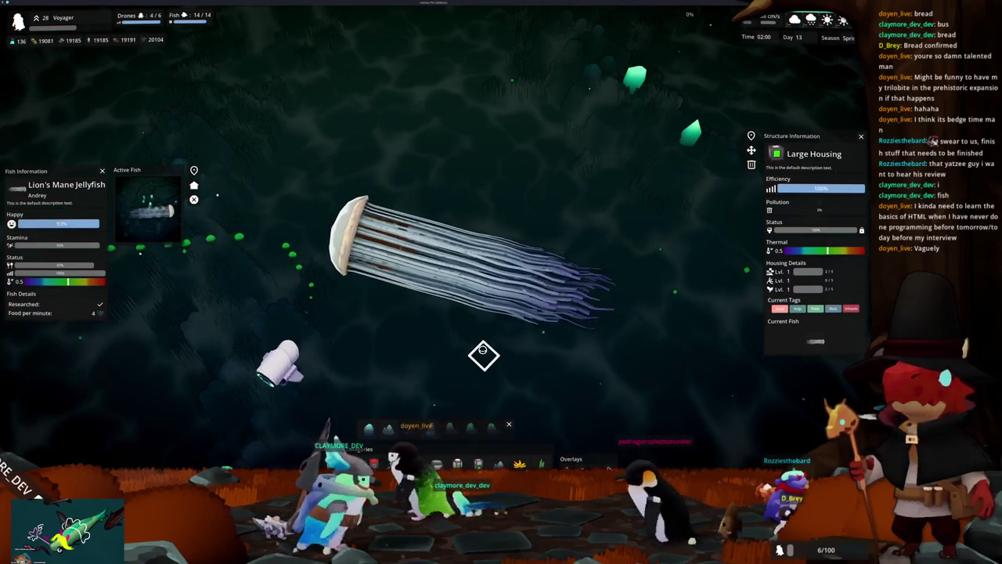
key("Escape")
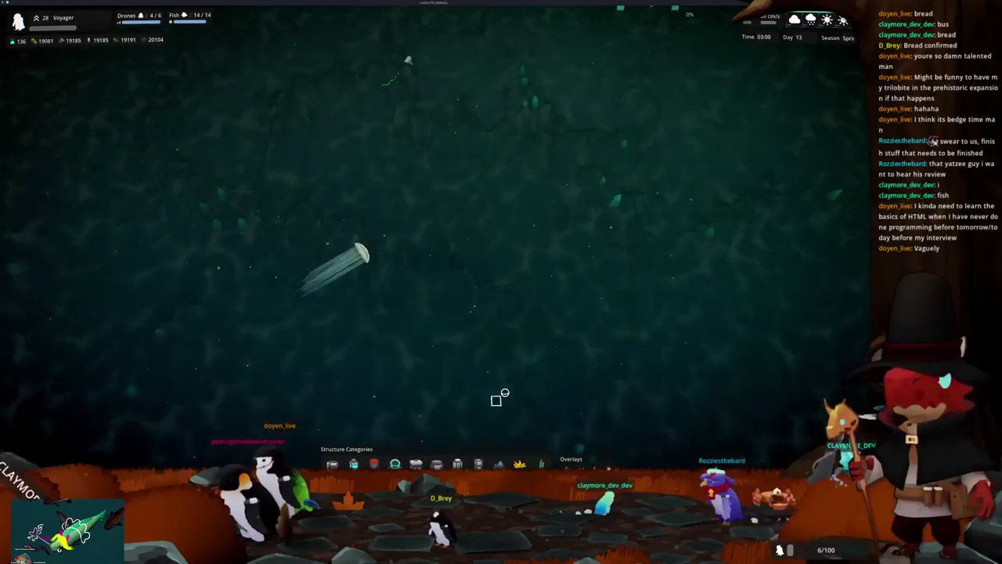
key("Home")
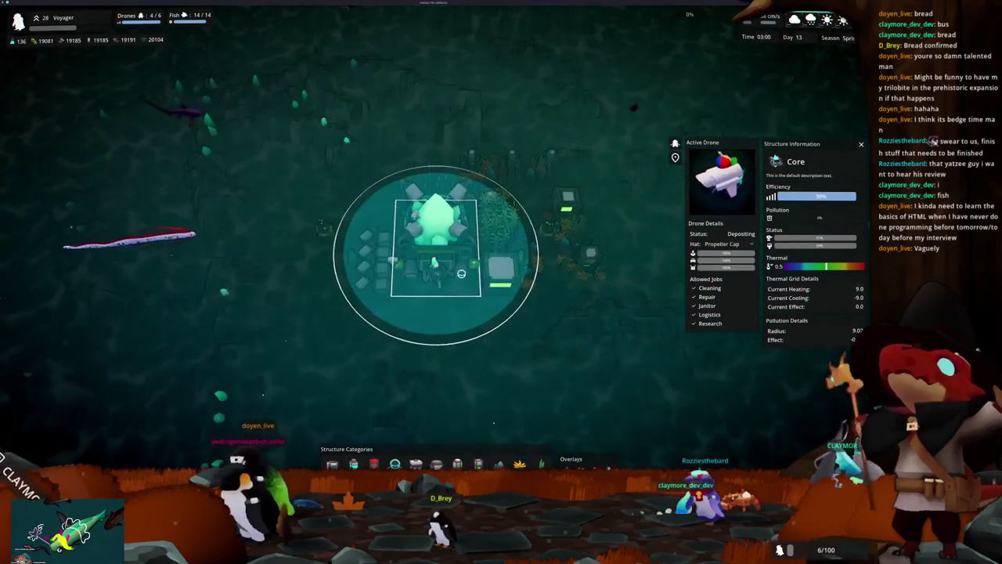
Inspect the Huge, Medium and Large Housings, then clear the selections.
key("Escape")
scroll(459, 304, "up", 5)
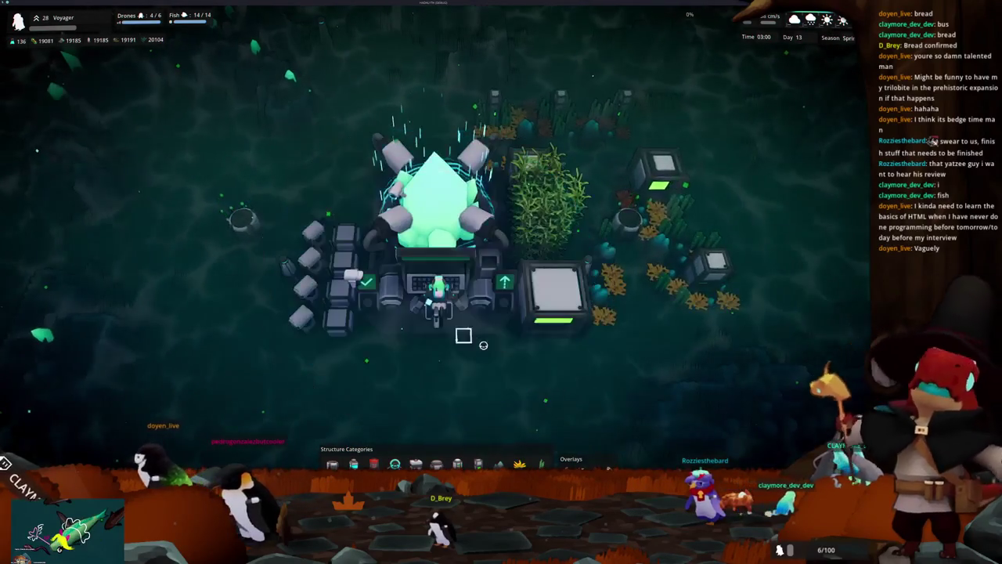
left_click(551, 291)
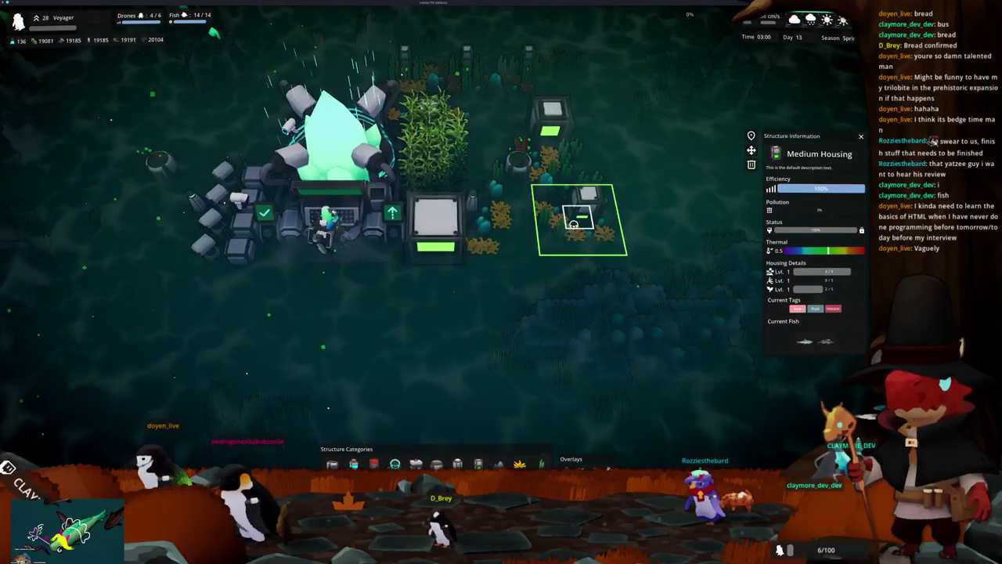
left_click(573, 223)
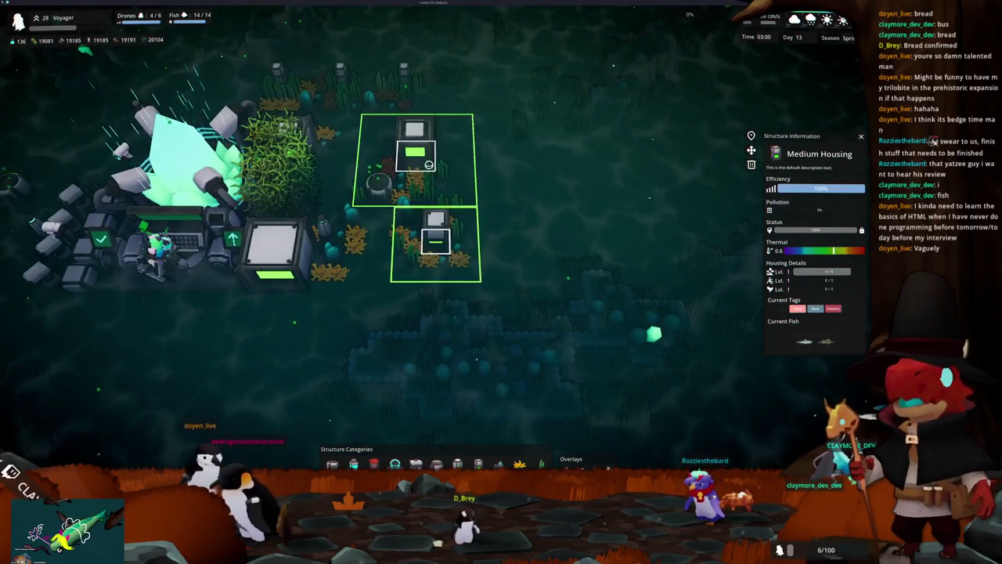
left_click(428, 164)
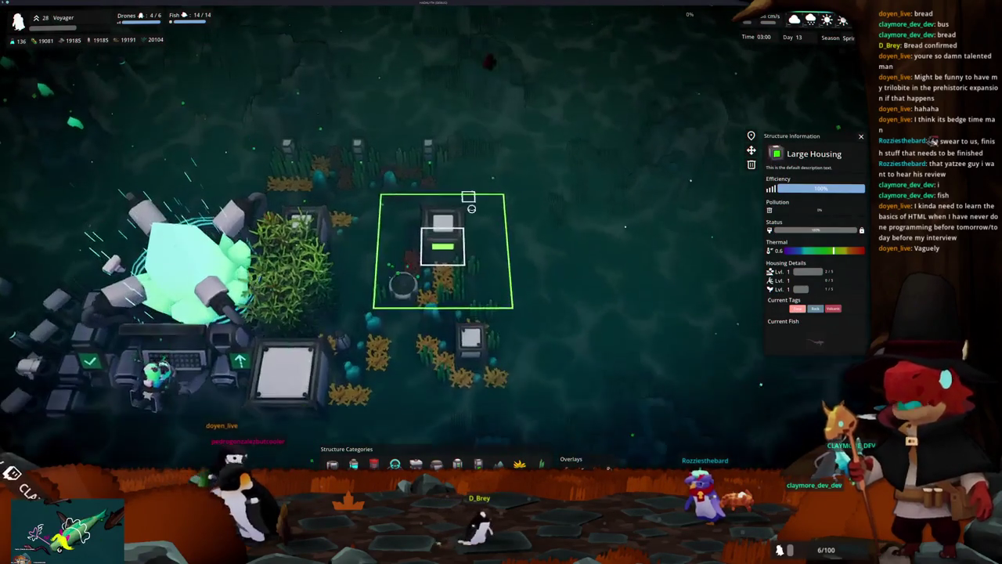
key("Escape")
scroll(488, 262, "down", 3)
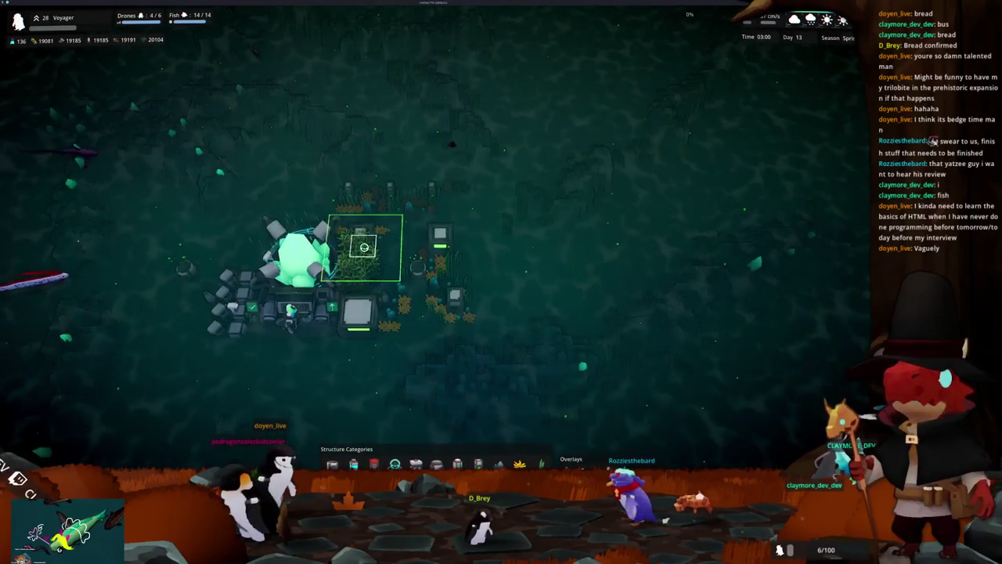
key("Escape")
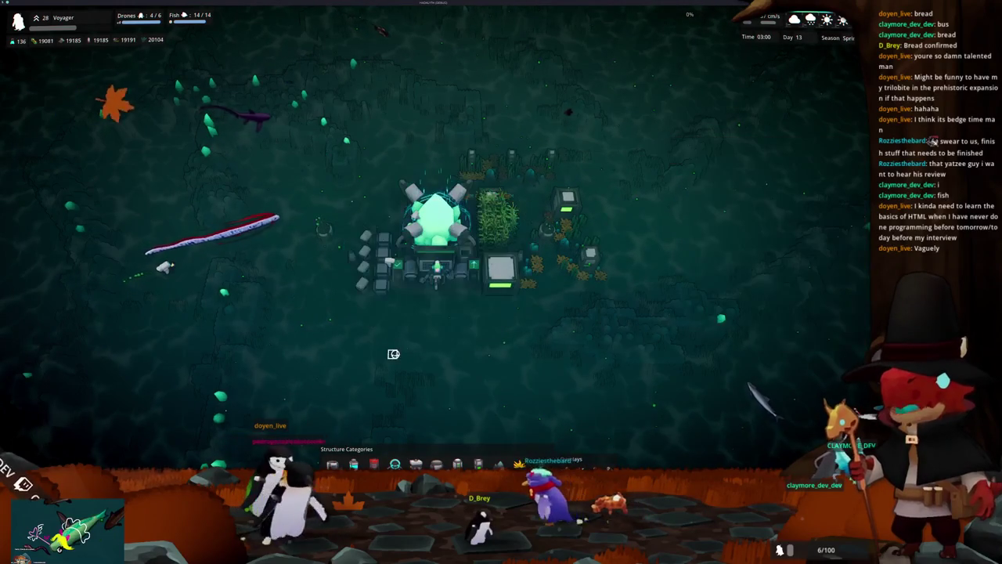
Zoom around the base, selecting and then deselecting the core.
scroll(396, 353, "up", 3)
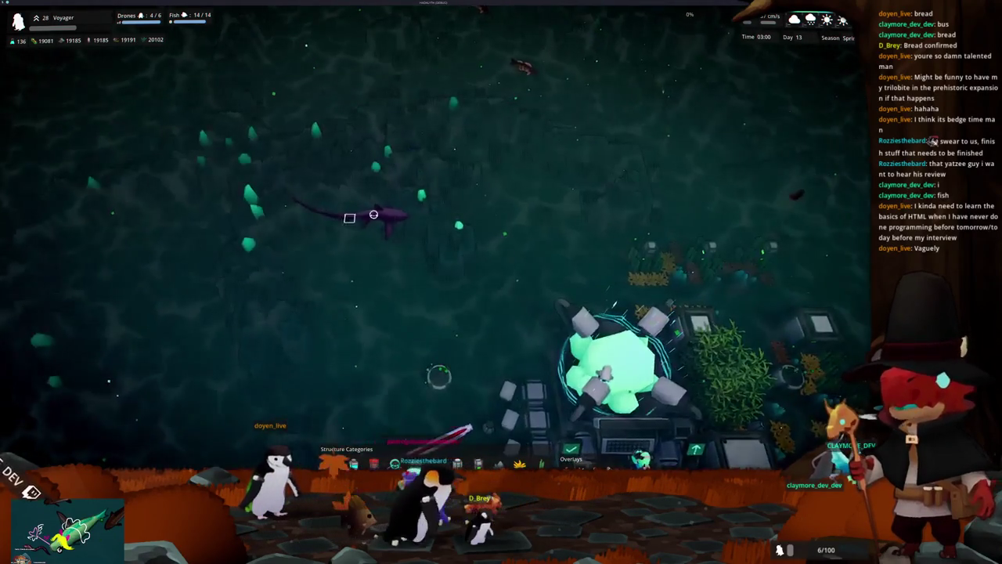
scroll(414, 298, "up", 5)
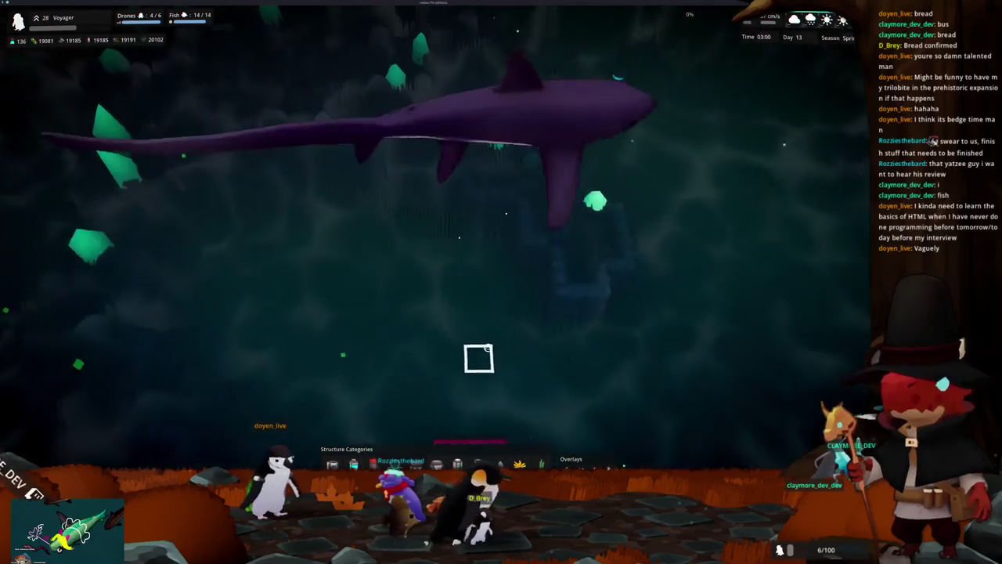
scroll(475, 345, "down", 5)
left_click(484, 313)
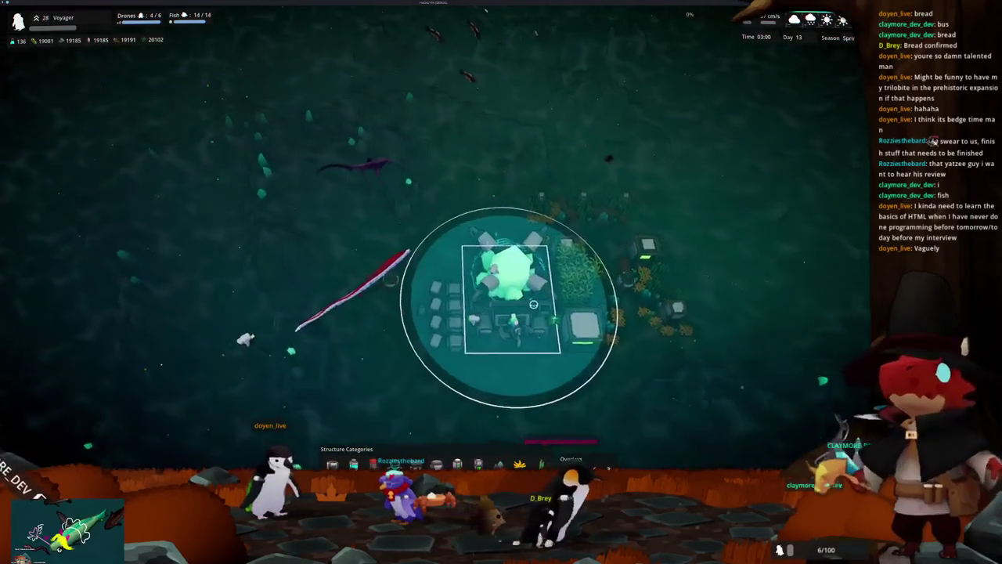
left_click(479, 344)
scroll(650, 352, "up", 5)
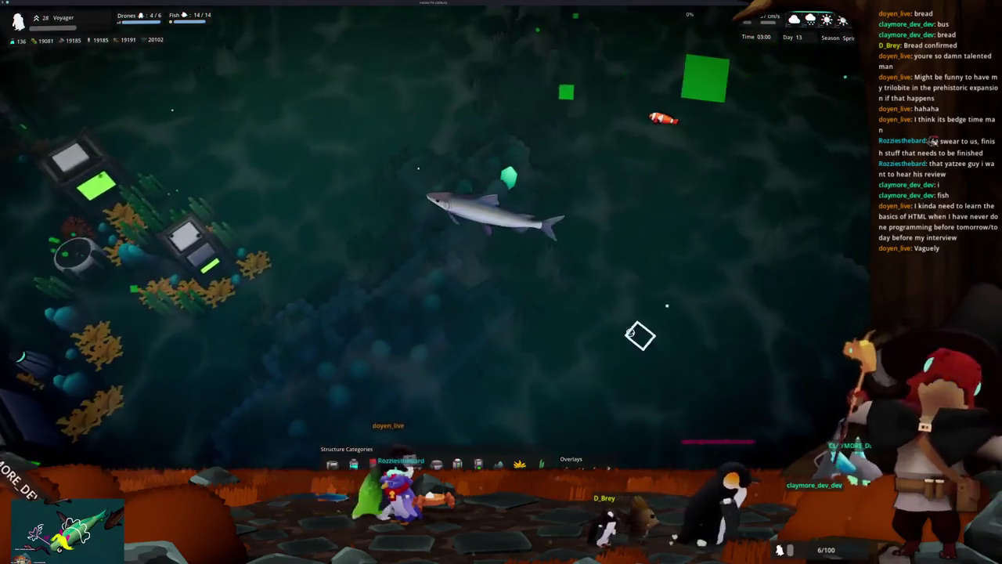
scroll(640, 335, "up", 2)
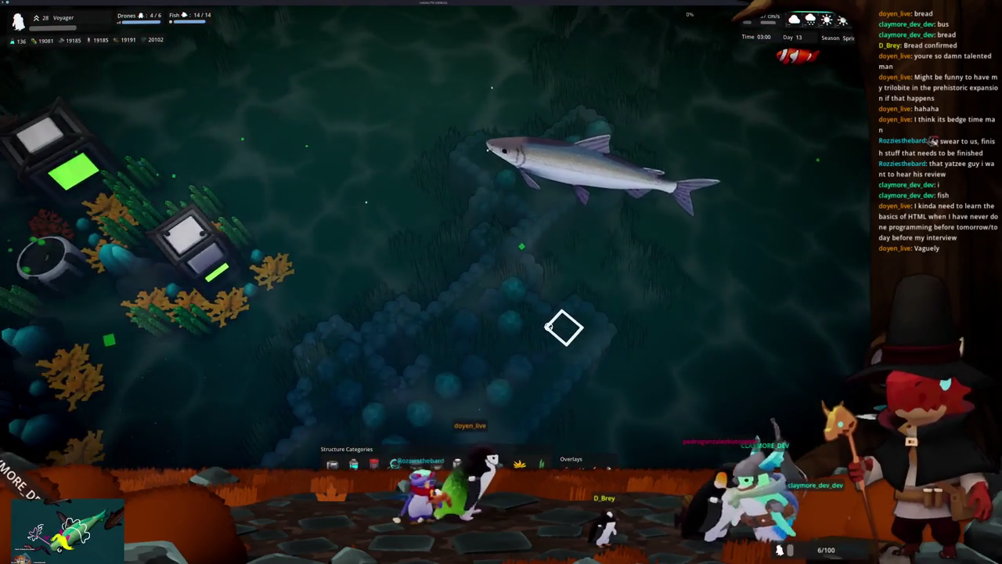
scroll(509, 324, "down", 2)
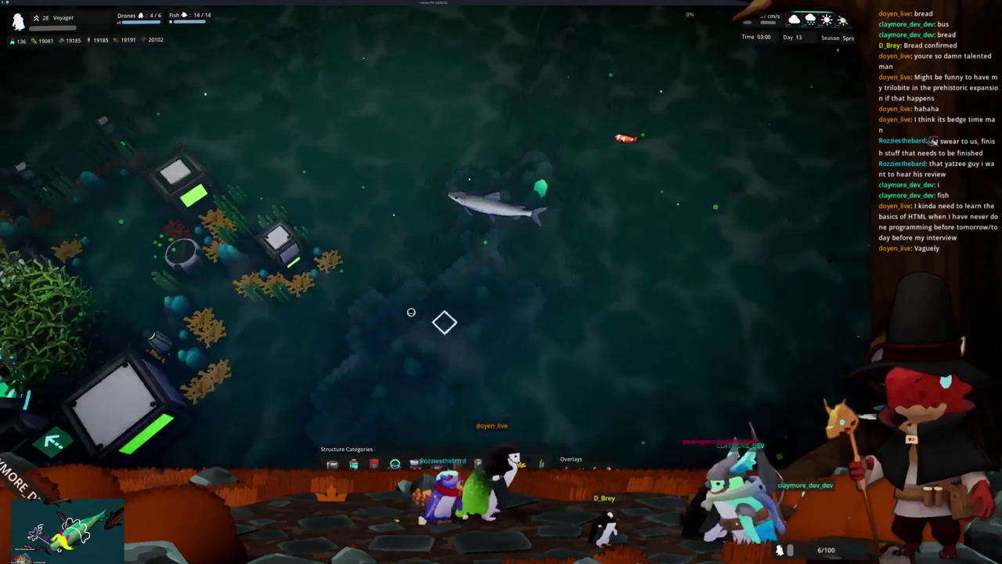
View the Siika and Lion's Mane Jellyfish in the Medium Housing, and the Huge Housing's Oarfish.
left_click(288, 258)
left_click(803, 342)
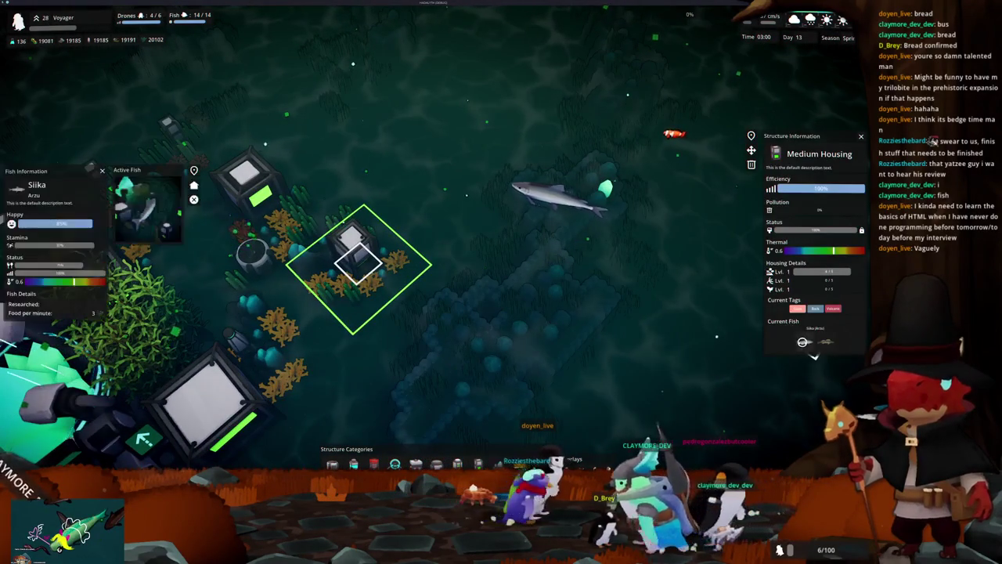
scroll(531, 321, "down", 2)
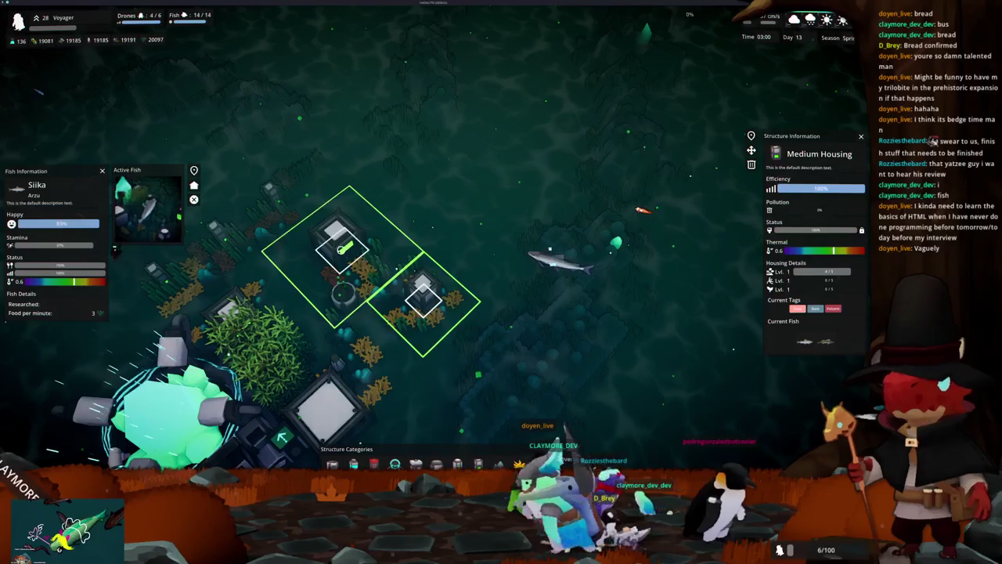
scroll(637, 336, "down", 2)
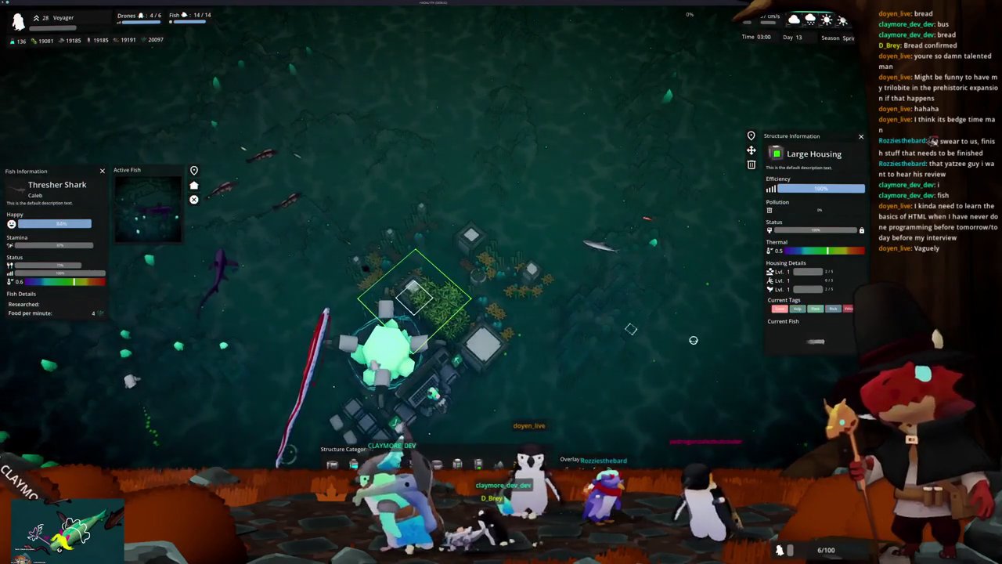
left_click(818, 343)
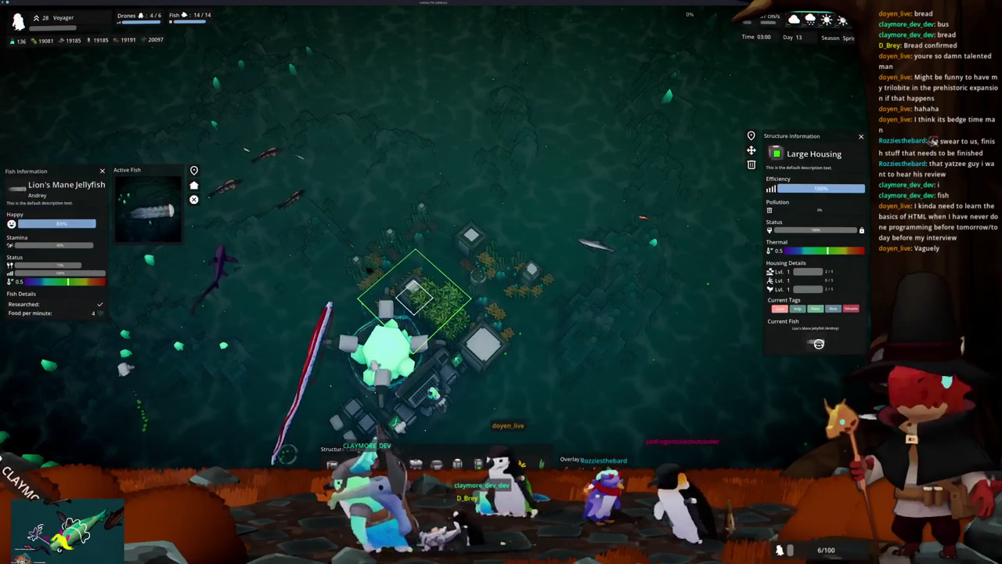
left_click(552, 336)
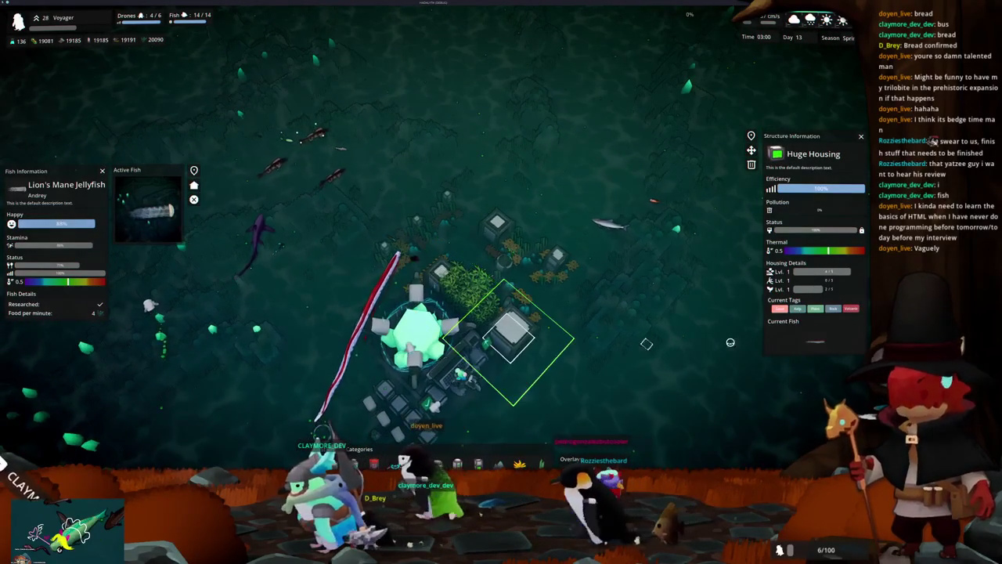
left_click(813, 345)
key("space")
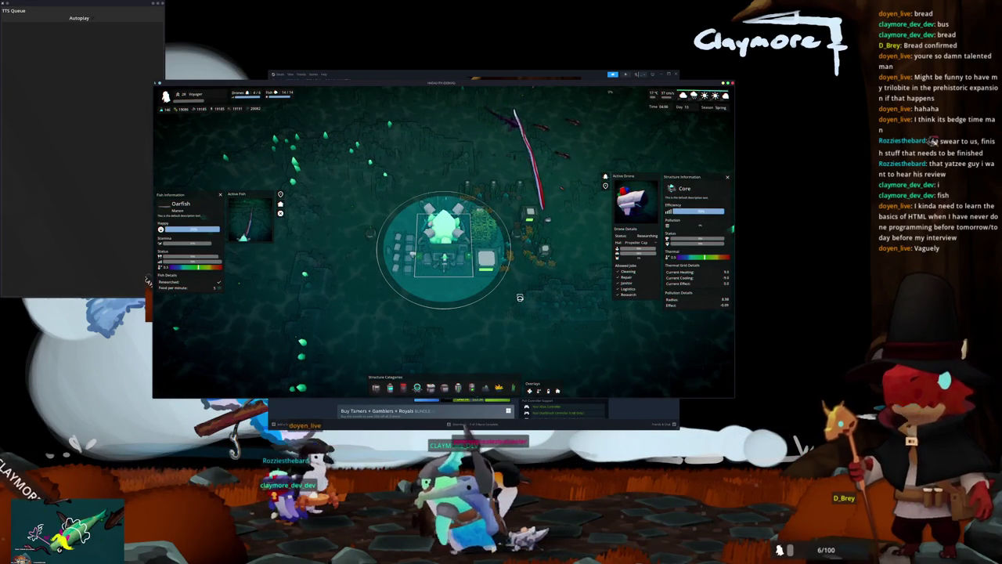
Zoom around the core, deselect it, and switch to the Twitch Raid Channel page.
scroll(519, 298, "up", 3)
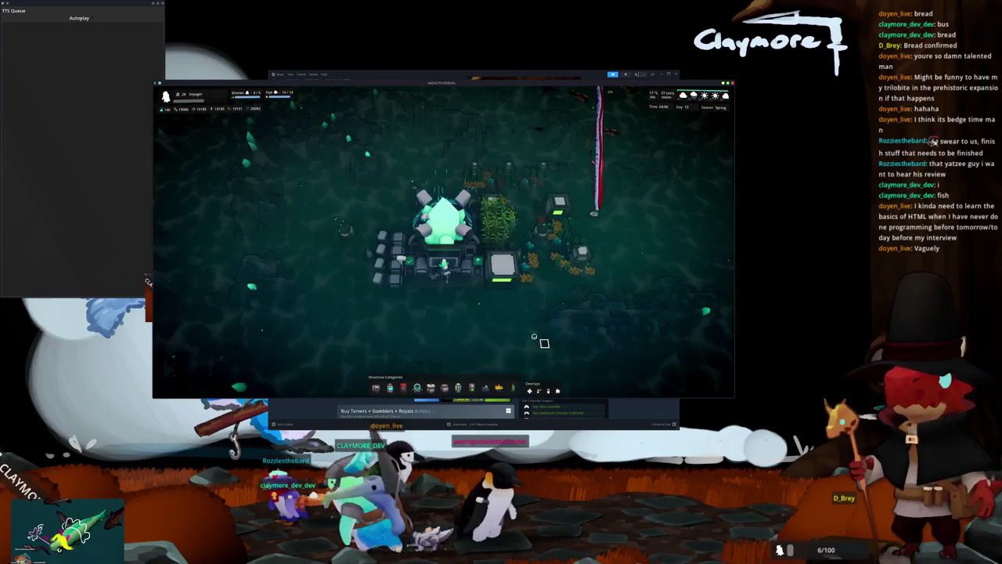
scroll(497, 323, "down", 3)
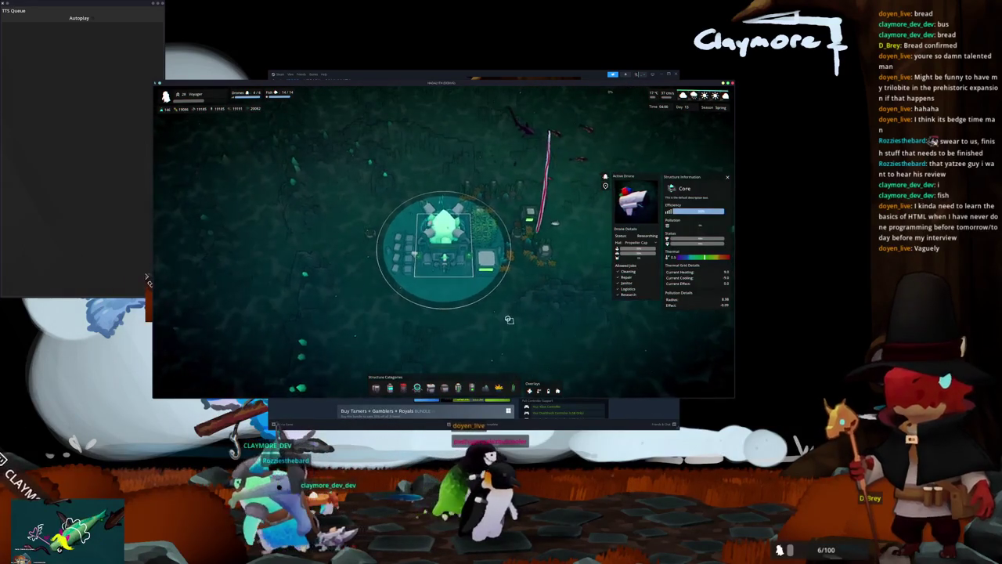
left_click(497, 323)
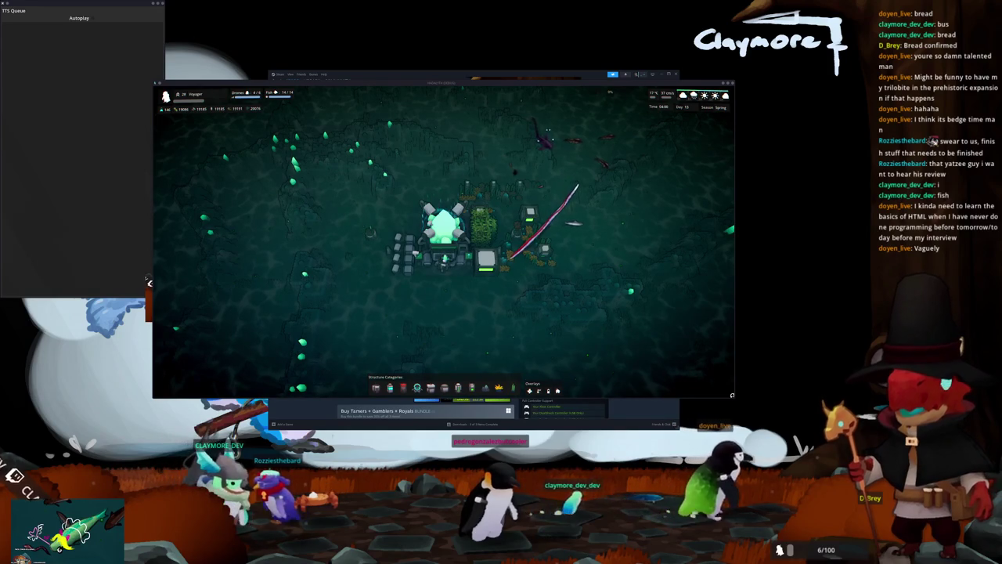
key("alt+Tab")
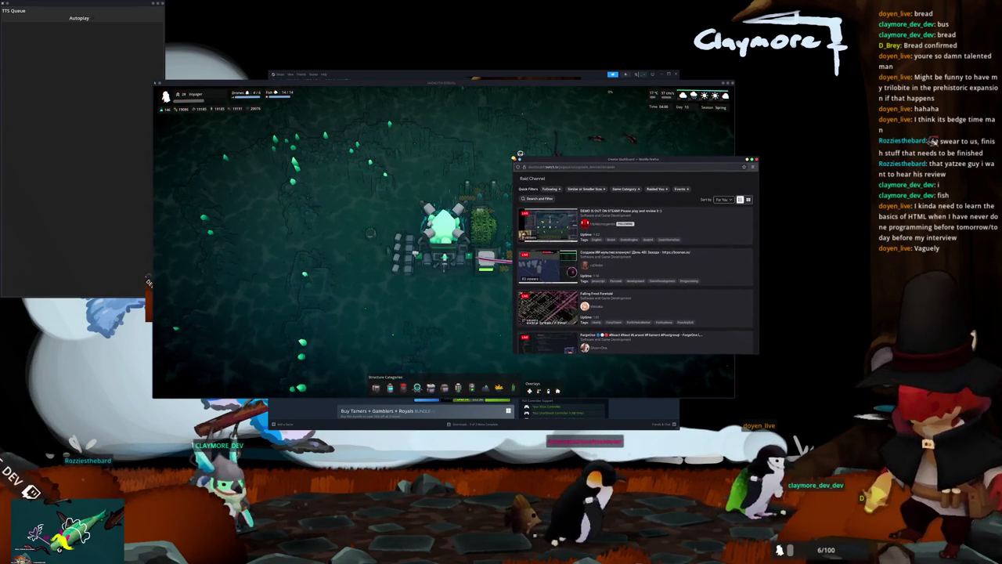
Enlarge the Raid Channel window, move it slightly lower, and scroll down the live stream list.
mouse_move(520, 154)
left_mouse_down()
mouse_move(429, 57)
mouse_move(428, 36)
left_mouse_up()
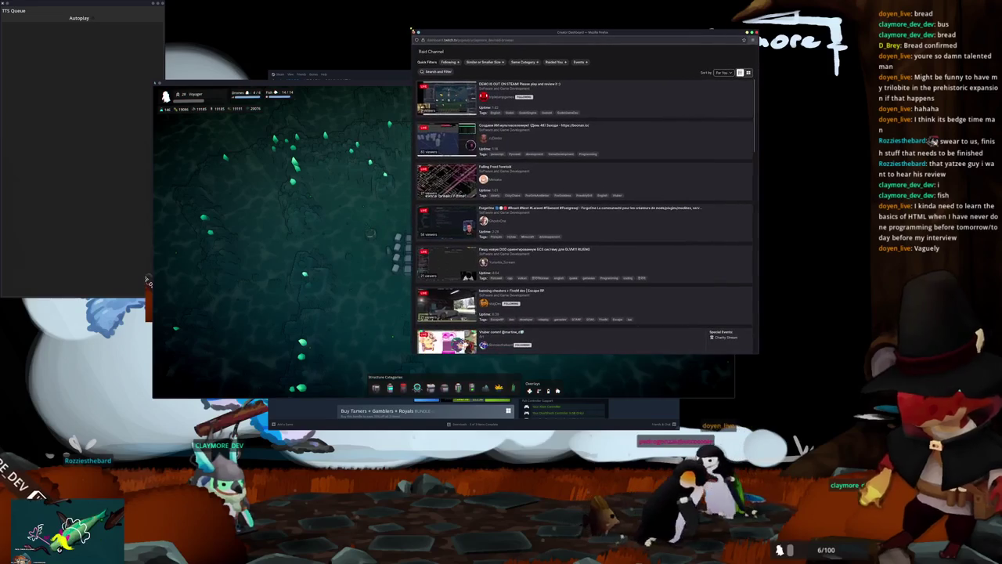
left_click_drag(490, 35, 494, 63)
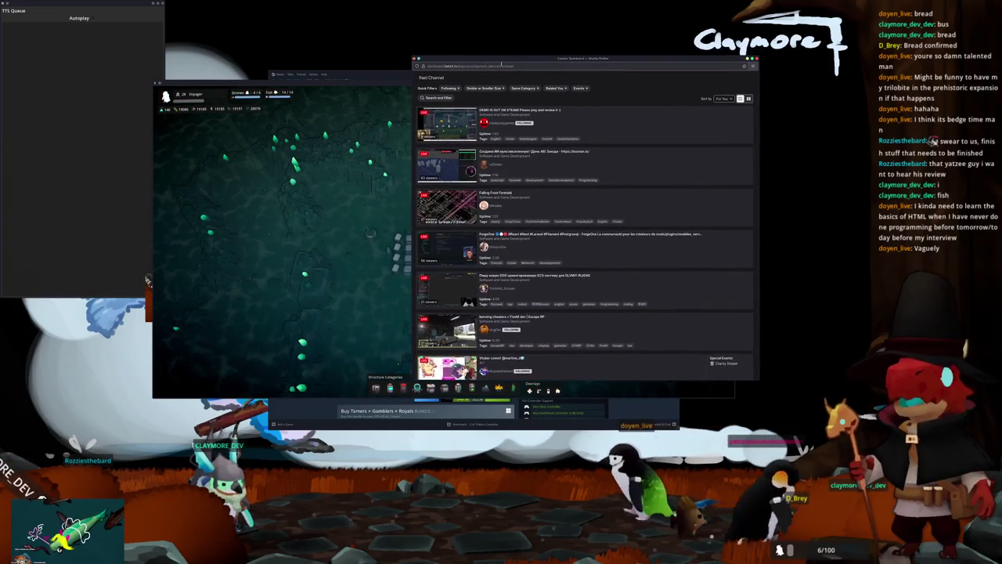
scroll(664, 154, "down", 5)
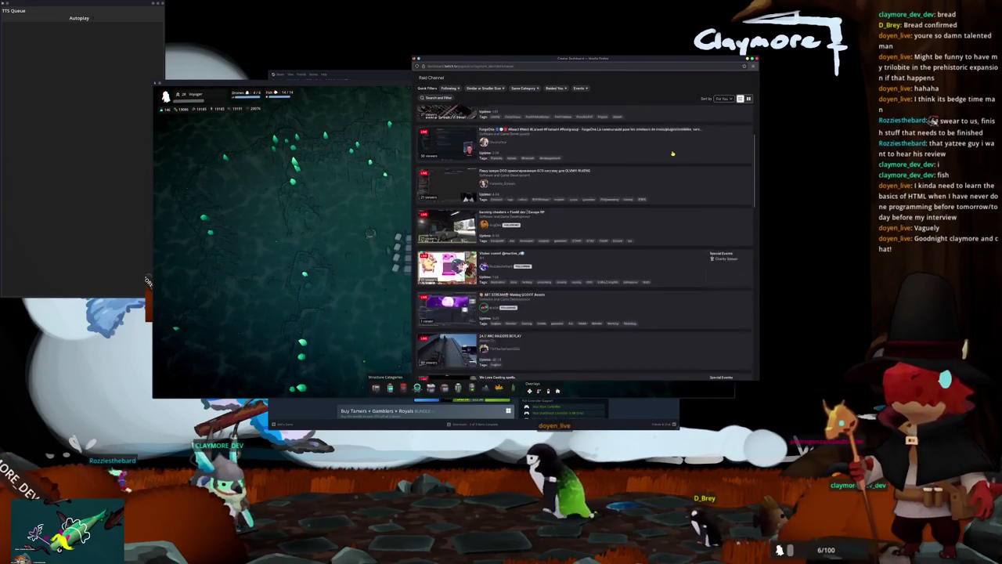